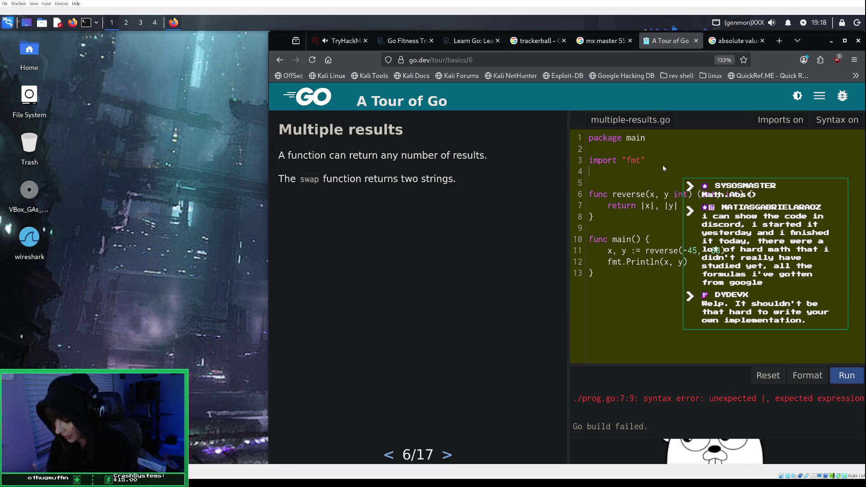
# - Open a parenthesized import block with "fmt" on its own line
pyautogui.press('Down')
pyautogui.press('Down')
pyautogui.press('Right')
pyautogui.press('Right')
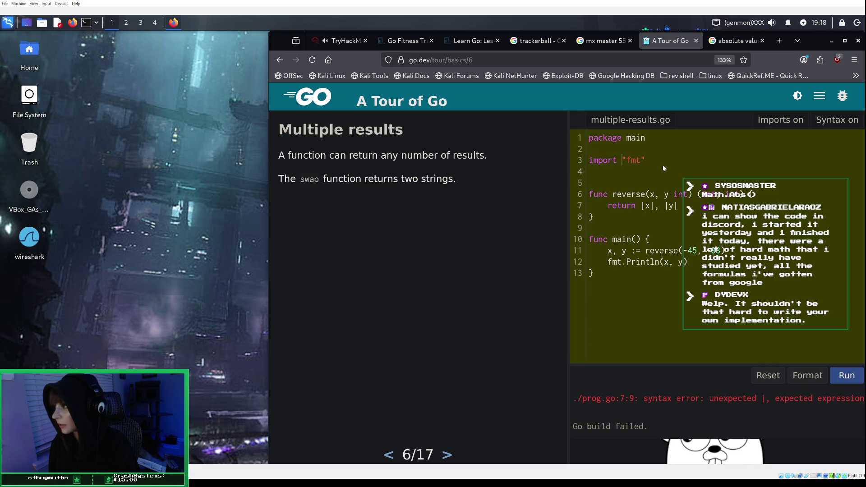
pyautogui.write('(')
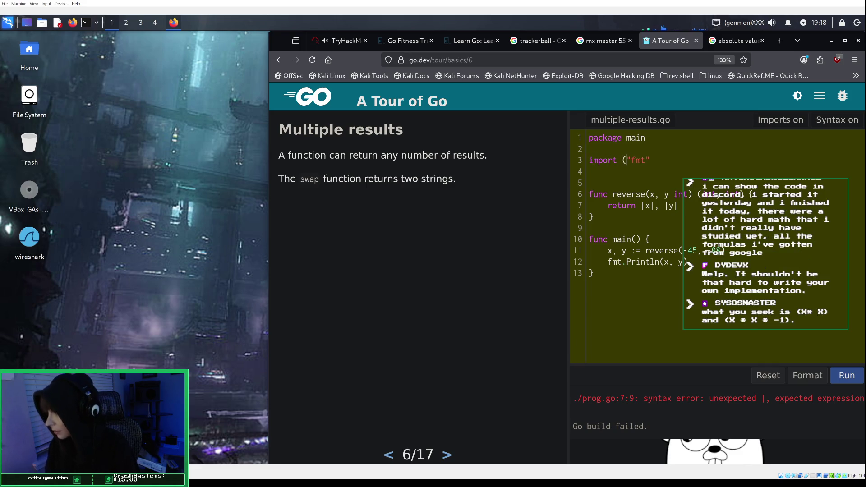
pyautogui.press('Return')
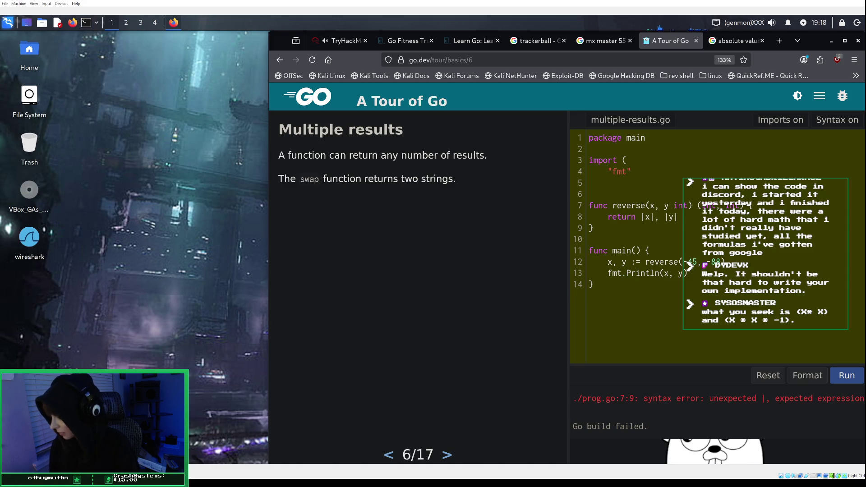
# - Add "math" to the import block, close it with ), and drop the pipe before x
pyautogui.press('End')
pyautogui.press('Return')
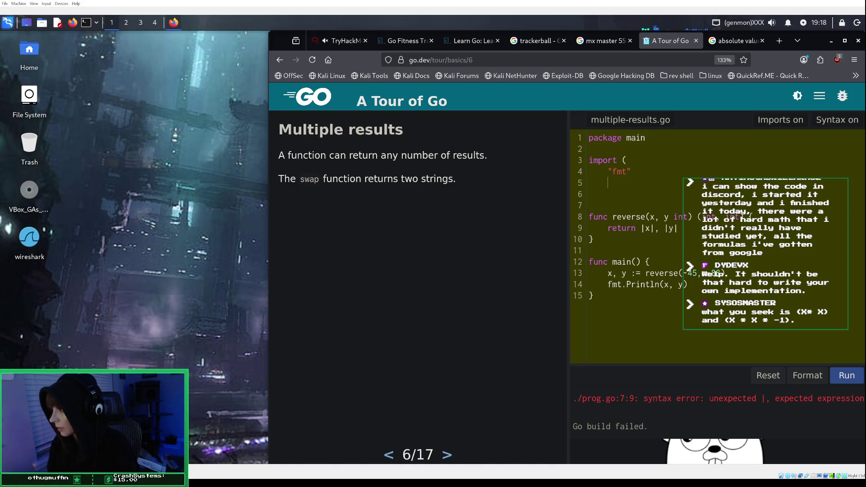
pyautogui.write('"ma')
pyautogui.press('BackSpace')
pyautogui.press('BackSpace')
pyautogui.write('math"')
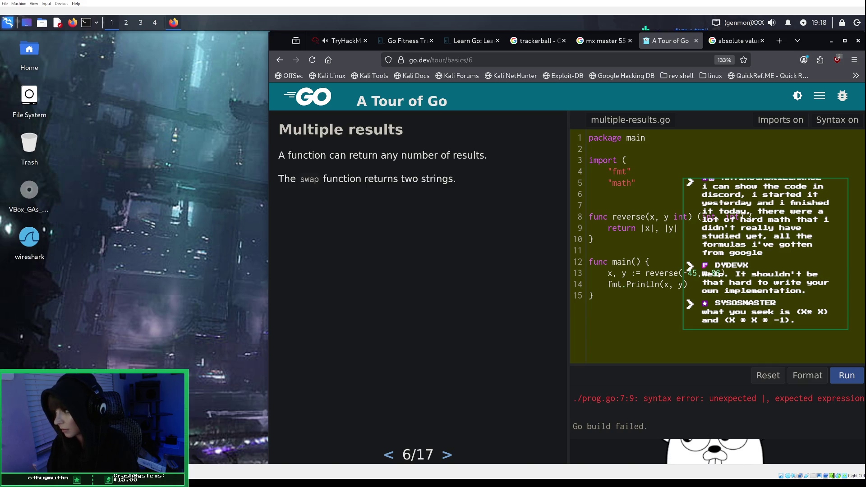
pyautogui.press('Return')
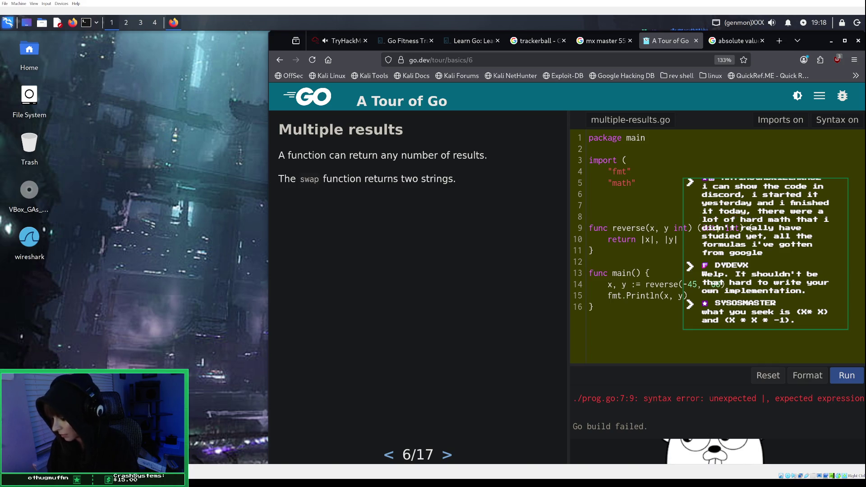
pyautogui.write(')')
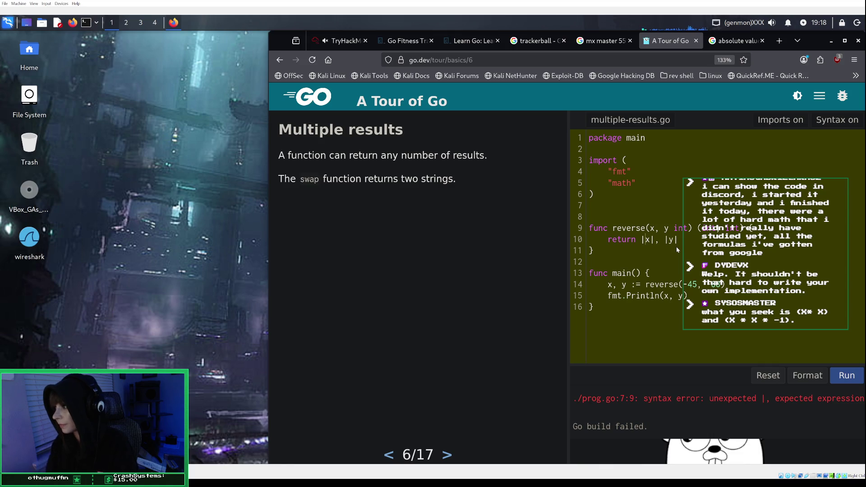
pyautogui.press('BackSpace')
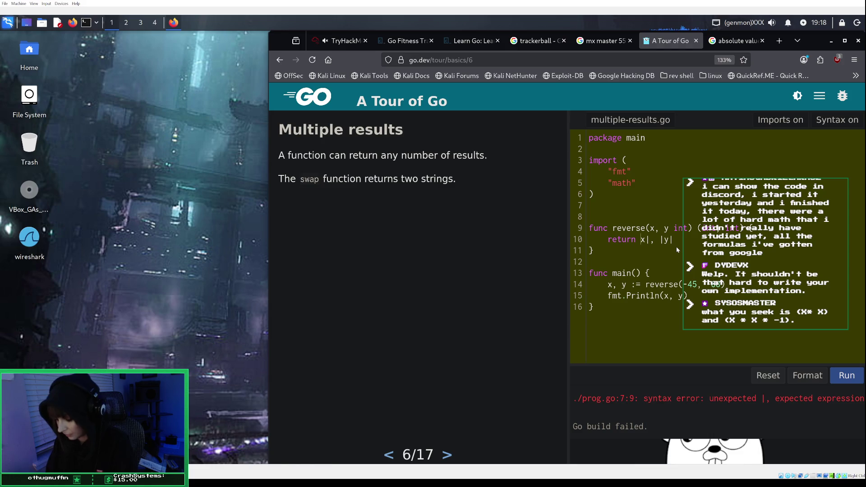
# - Make reverse return math.Abs(x), math.Abs(y) and run it, getting float64 mismatch errors
pyautogui.write('math')
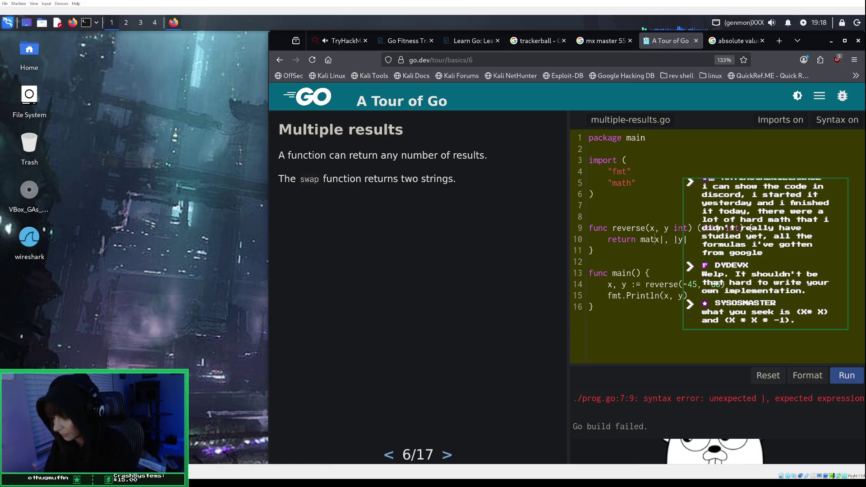
pyautogui.write('.Abs')
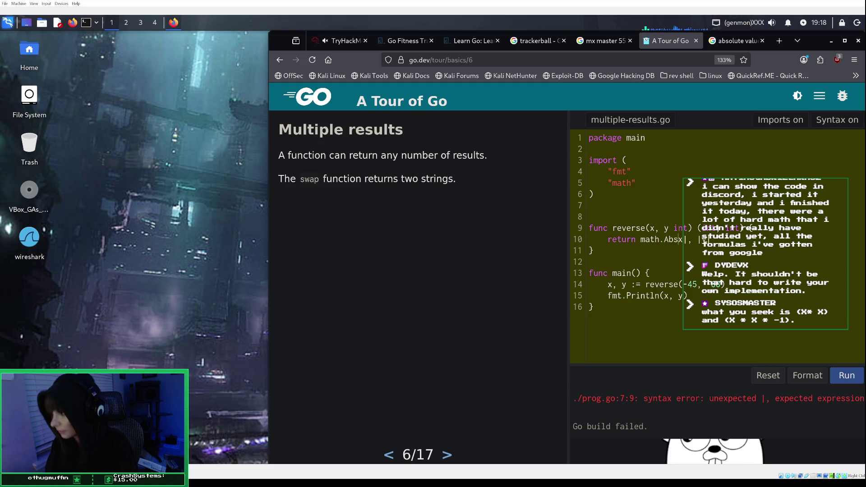
pyautogui.write('(x')
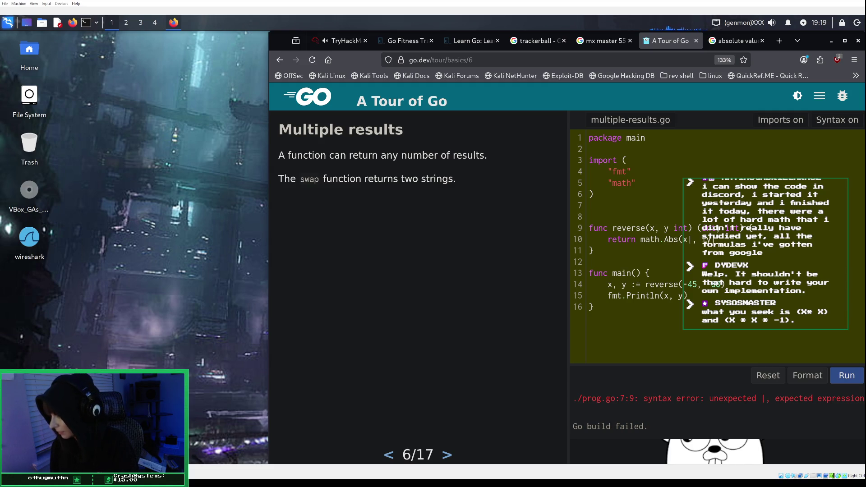
pyautogui.write(')')
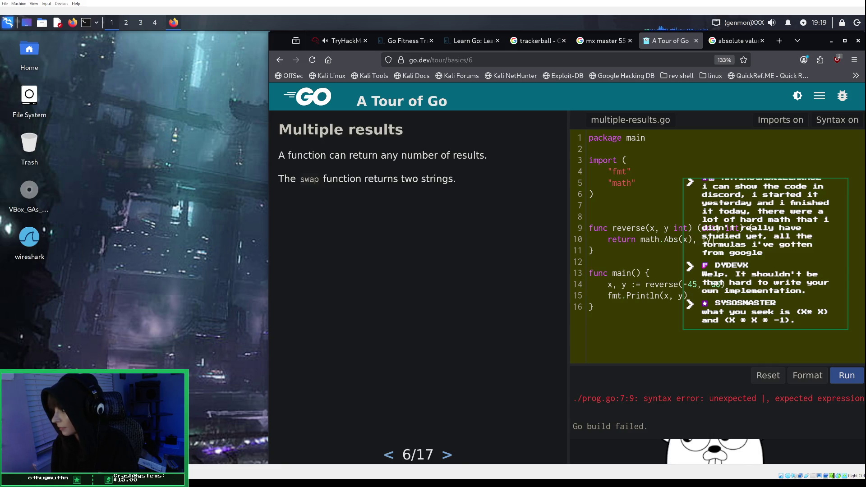
pyautogui.press('BackSpace')
pyautogui.press('BackSpace')
pyautogui.write('M')
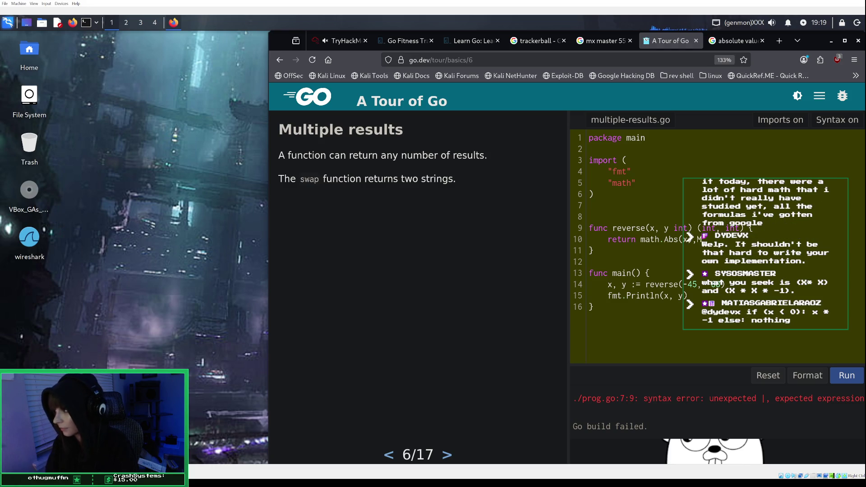
pyautogui.press('BackSpace')
pyautogui.write('math')
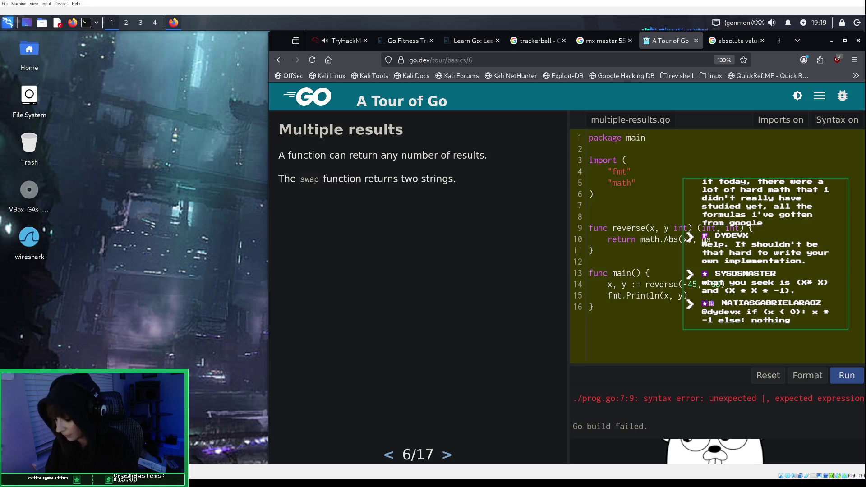
pyautogui.write('.Abs(y)')
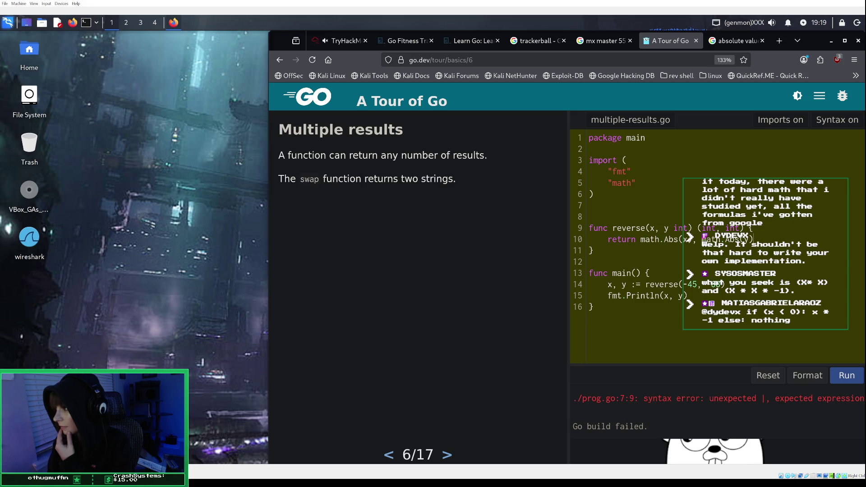
pyautogui.hotkey('shift', 'Return')
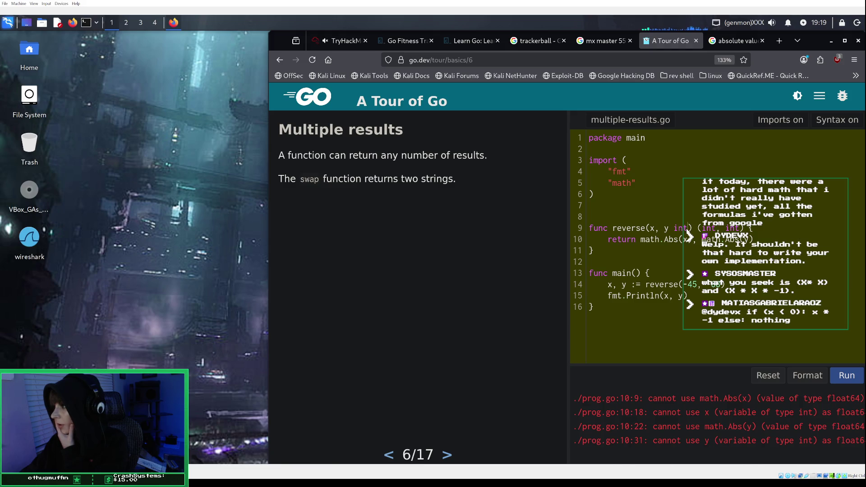
pyautogui.click(688, 228)
# - Switch reverse's parameters and both results to float64 and run it, printing 45 88
pyautogui.press('BackSpace')
pyautogui.press('BackSpace')
pyautogui.press('BackSpace')
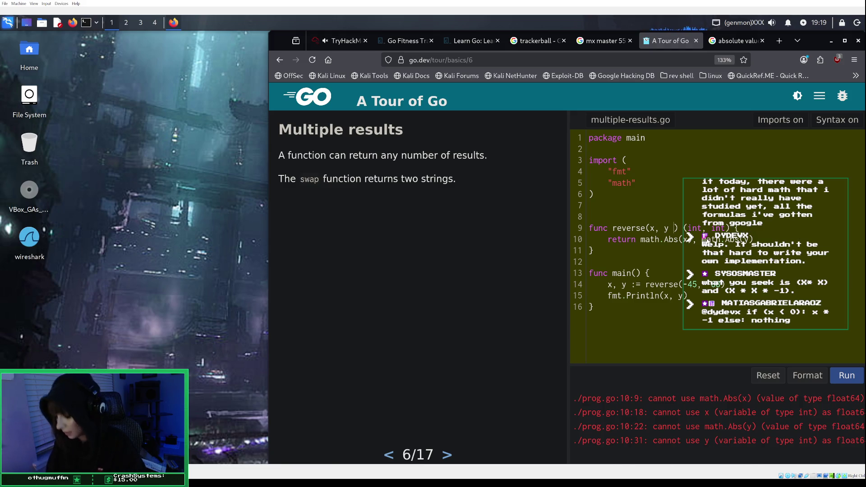
pyautogui.write('float')
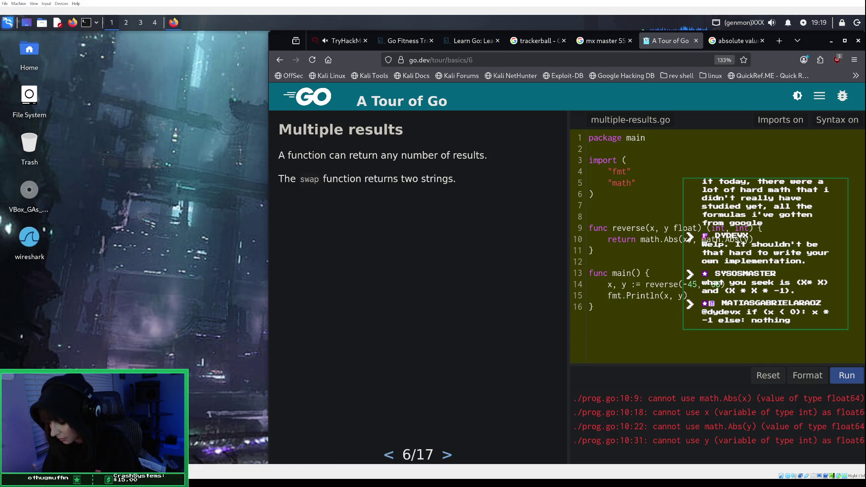
pyautogui.write('64) (')
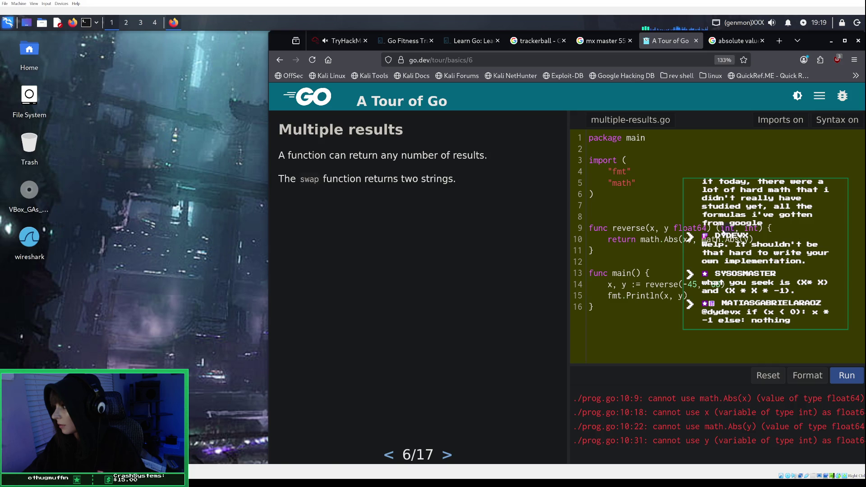
pyautogui.write('float')
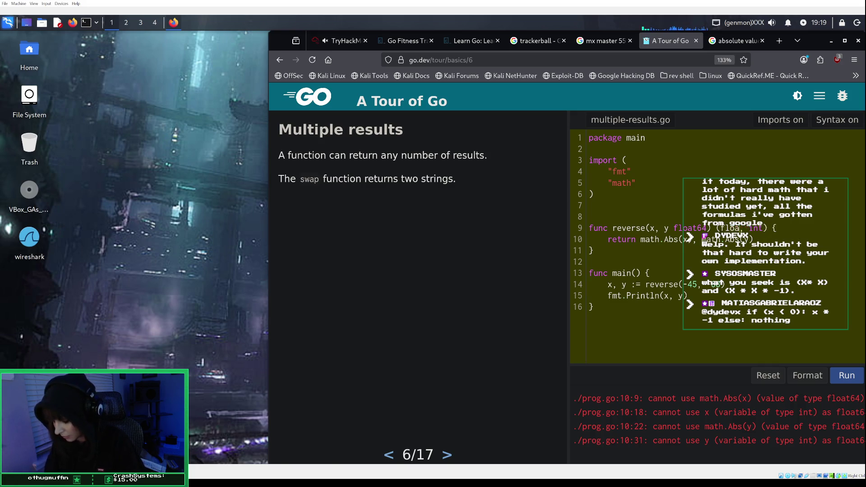
pyautogui.write('64')
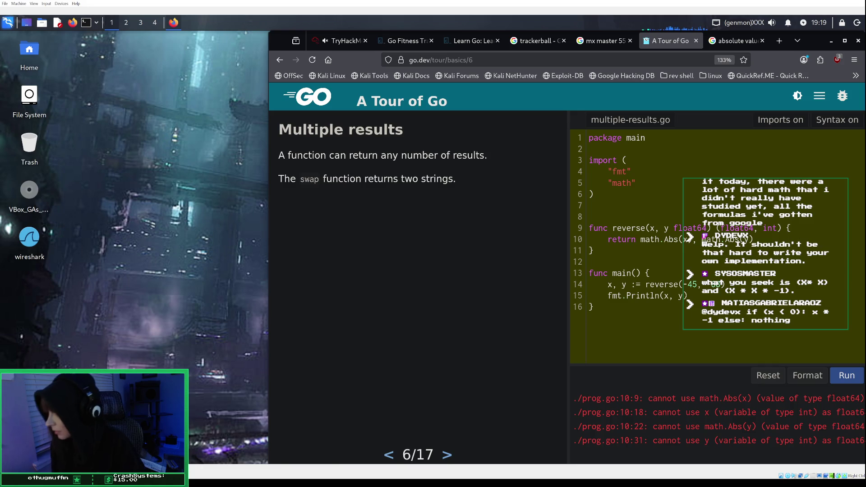
pyautogui.press('BackSpace')
pyautogui.press('BackSpace')
pyautogui.press('BackSpace')
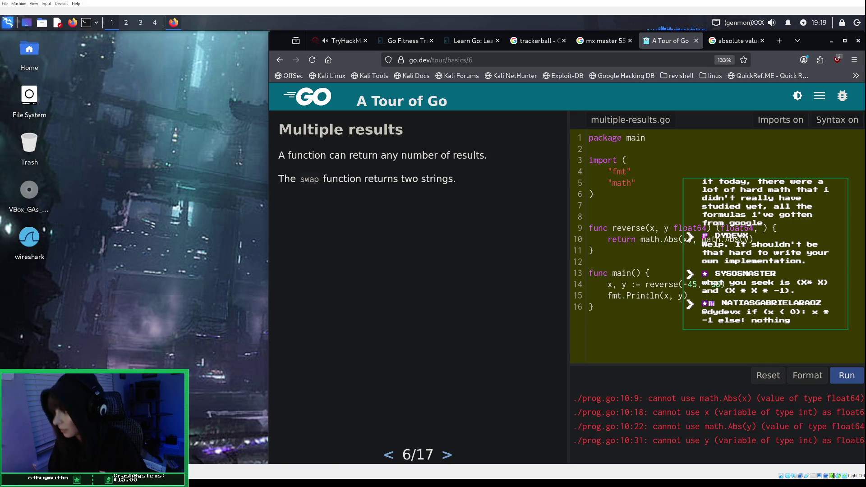
pyautogui.write('float6')
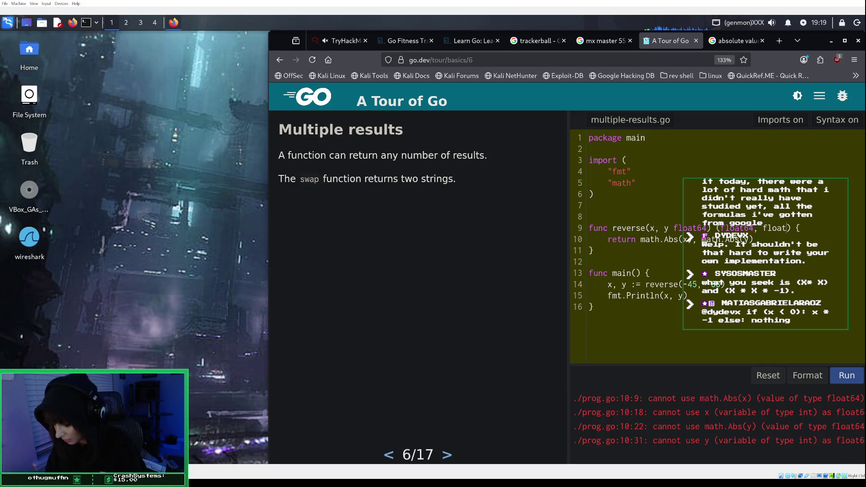
pyautogui.write('4')
pyautogui.click(843, 377)
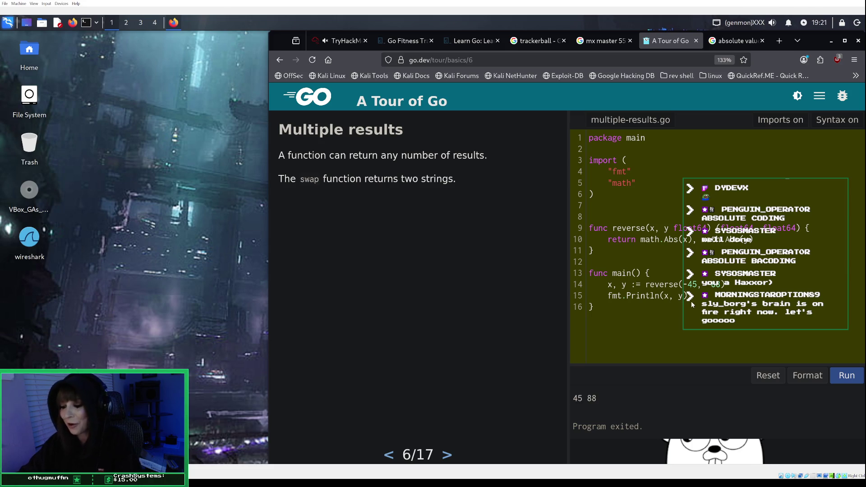
# - Run the multiple-results program again, which still prints 45 88
pyautogui.click(847, 376)
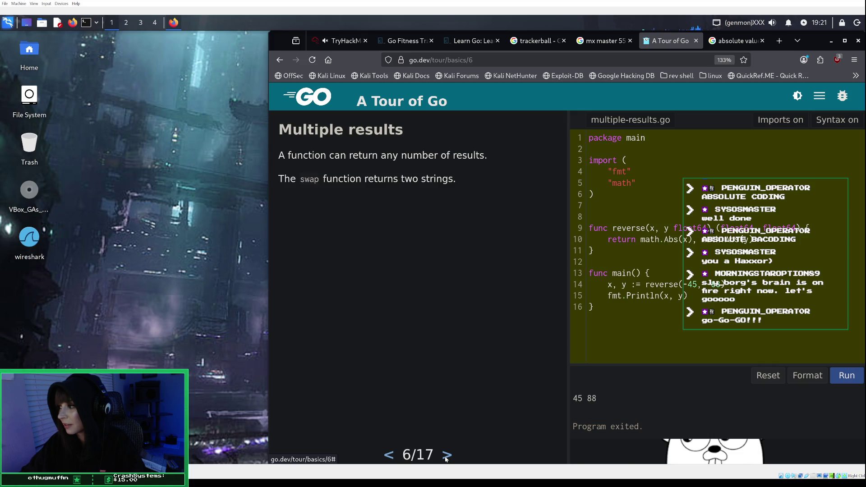
# - Advance to lesson 7/17, Named return values, and bring up the Obsidian GoLang notes
pyautogui.click(446, 456)
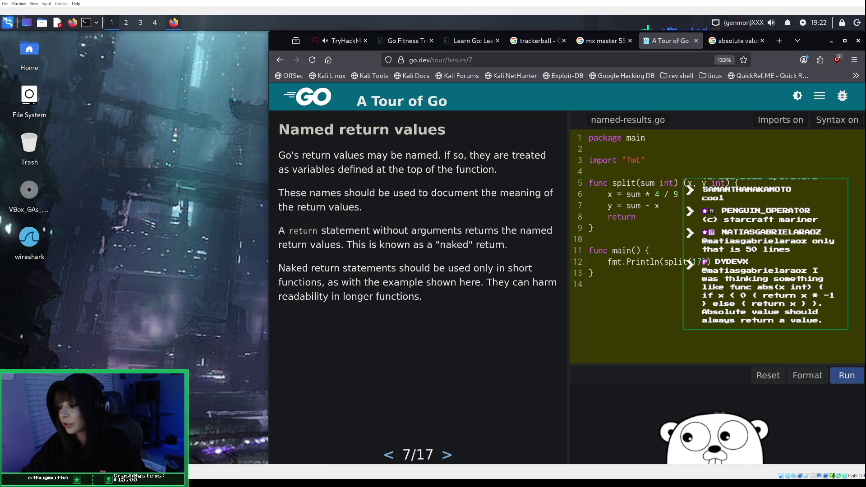
pyautogui.hotkey('alt', 'Tab')
# - Scroll through the GoLang note to the Multiple return values and calculateTaxes examples
pyautogui.scroll(-5, 161, 157)
pyautogui.scroll(-3, 160, 157)
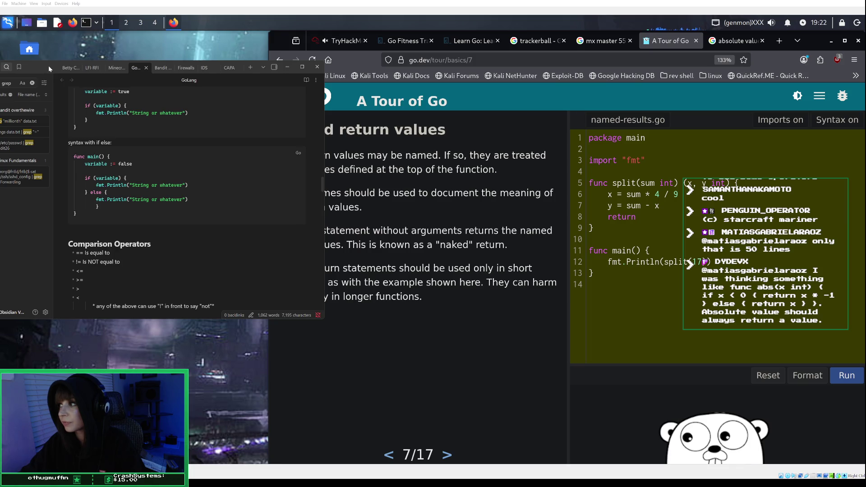
pyautogui.scroll(-5, 115, 164)
pyautogui.scroll(9, 115, 164)
pyautogui.scroll(10, 114, 163)
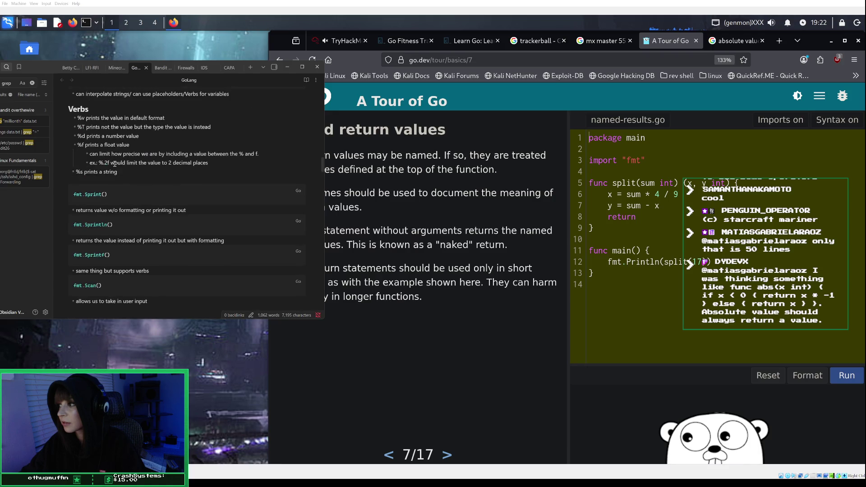
pyautogui.scroll(6, 114, 164)
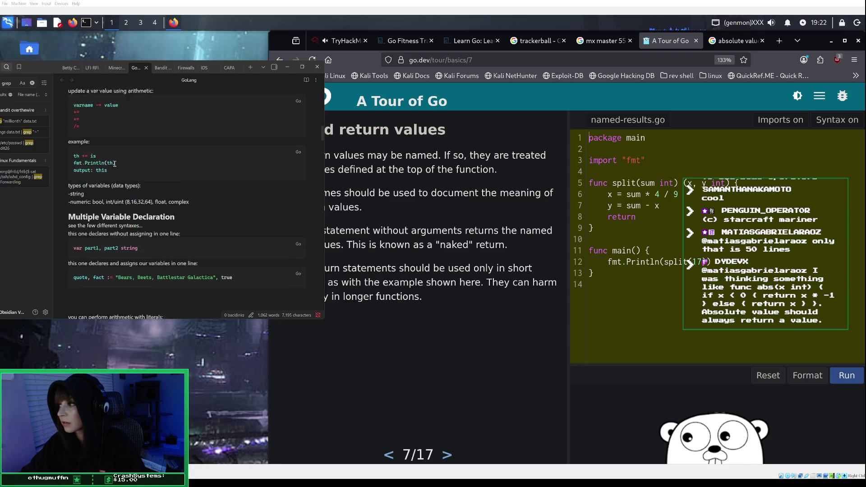
pyautogui.scroll(5, 115, 164)
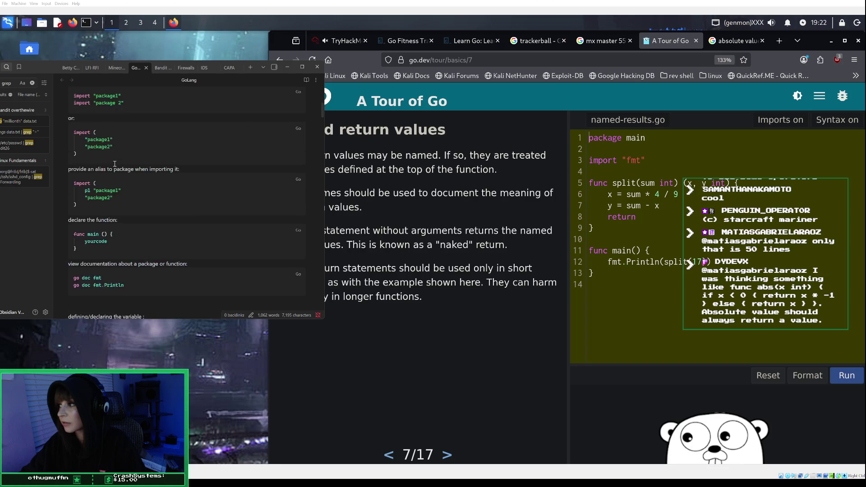
pyautogui.scroll(-8, 115, 164)
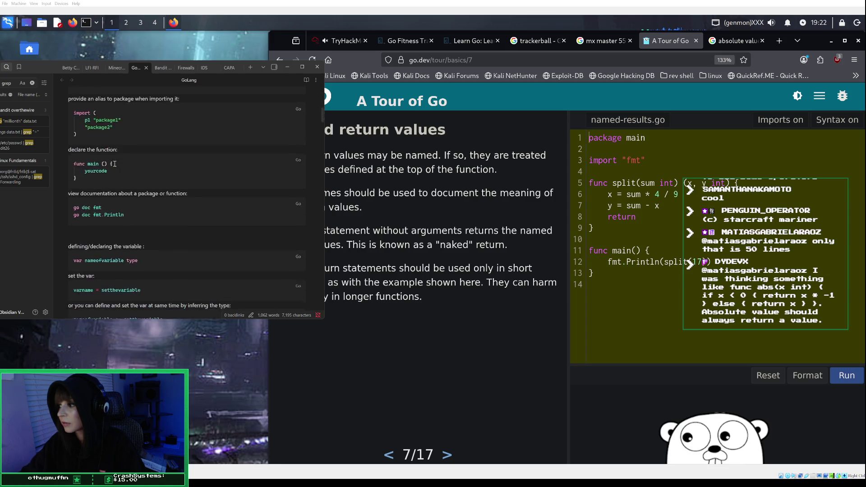
pyautogui.scroll(-10, 115, 164)
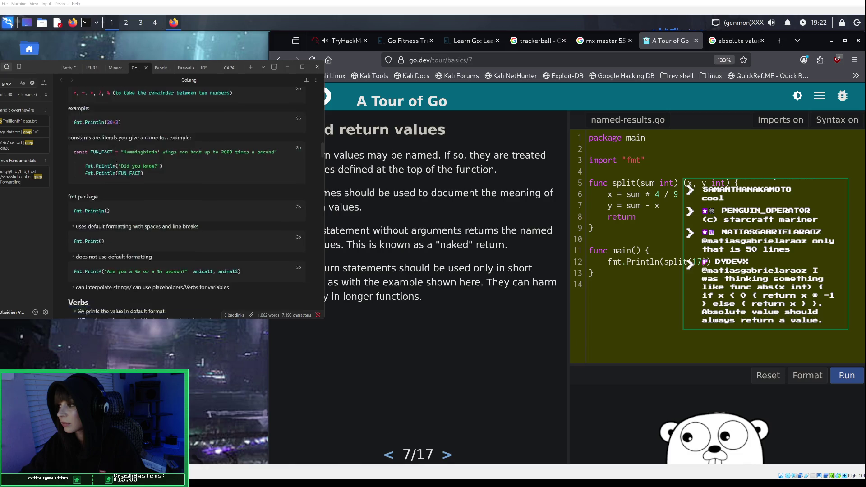
pyautogui.scroll(-10, 115, 164)
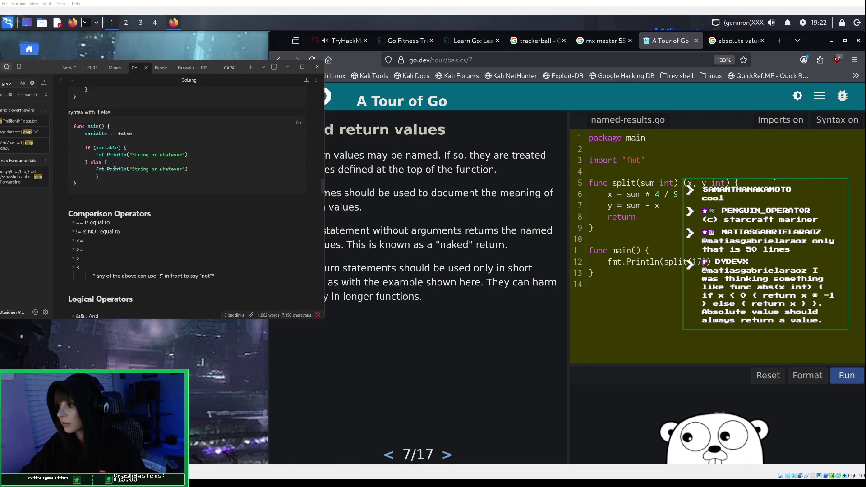
pyautogui.scroll(-8, 114, 163)
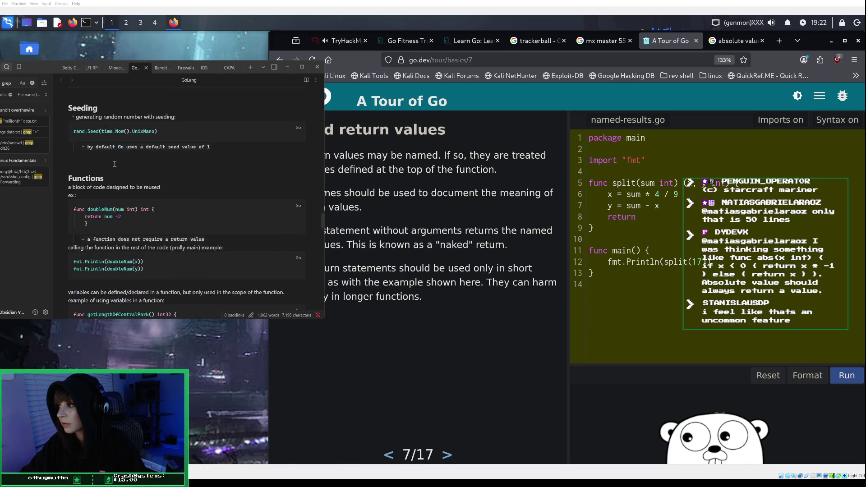
pyautogui.scroll(-8, 115, 164)
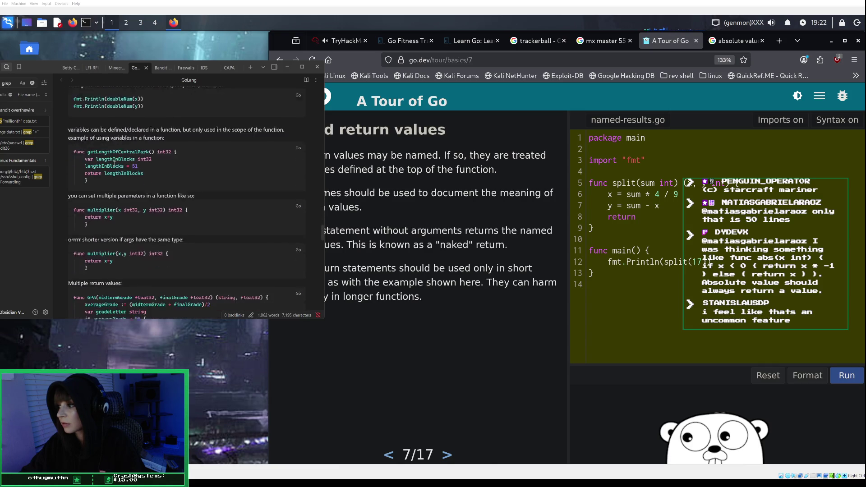
pyautogui.scroll(-15, 115, 163)
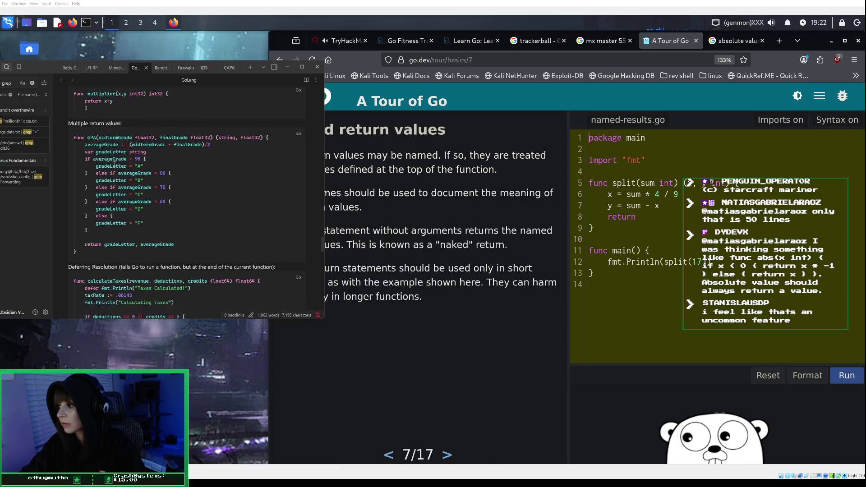
# - Add a 'naked return' label above Pointers with a new code block beneath, starting with func
pyautogui.click(138, 220)
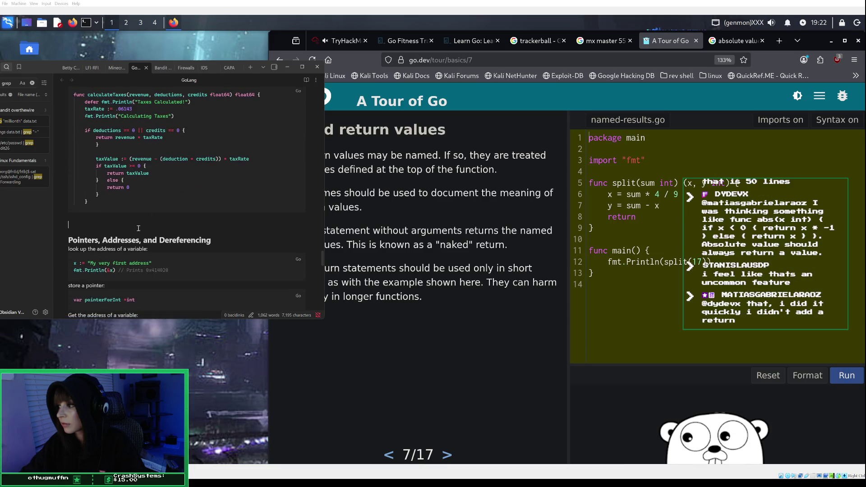
pyautogui.write('naked ')
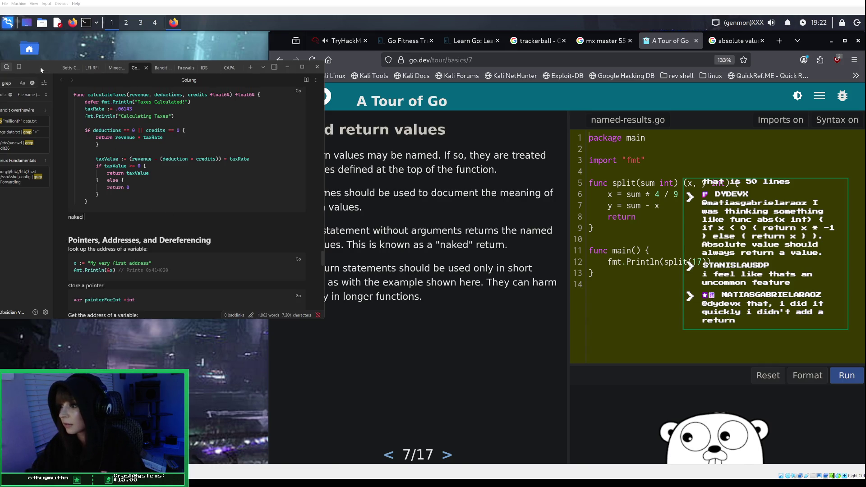
pyautogui.write('return:')
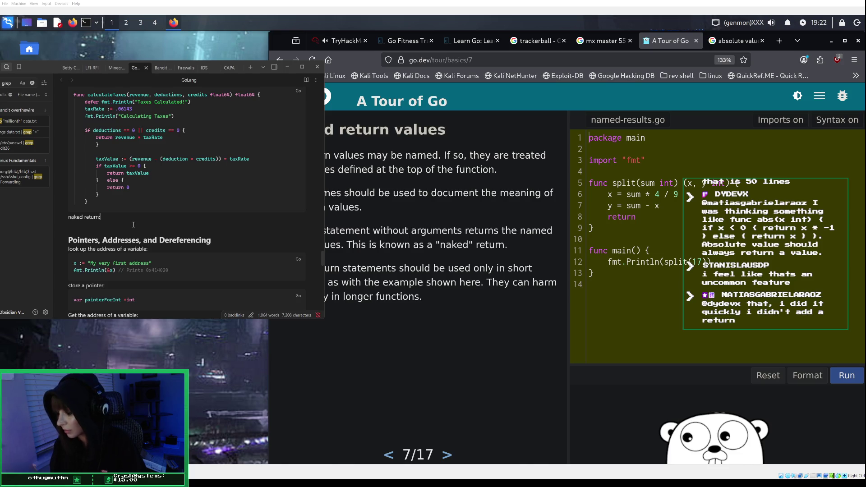
pyautogui.press('Return')
pyautogui.write('```go')
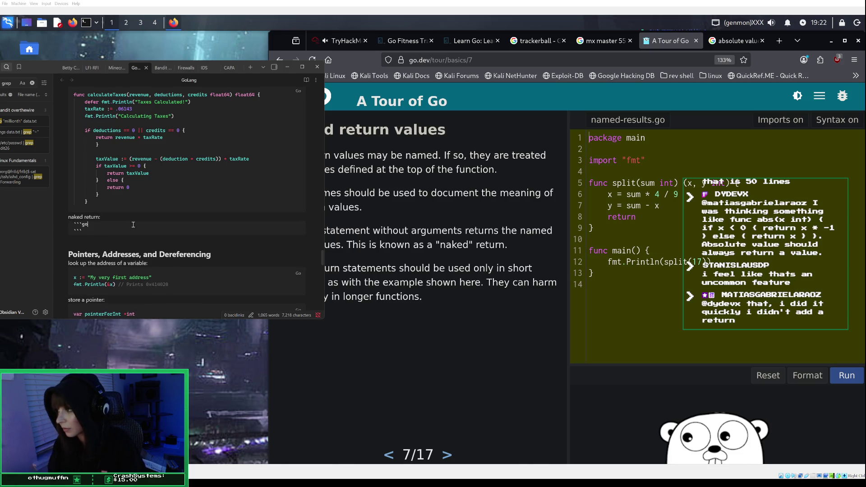
pyautogui.press('Return')
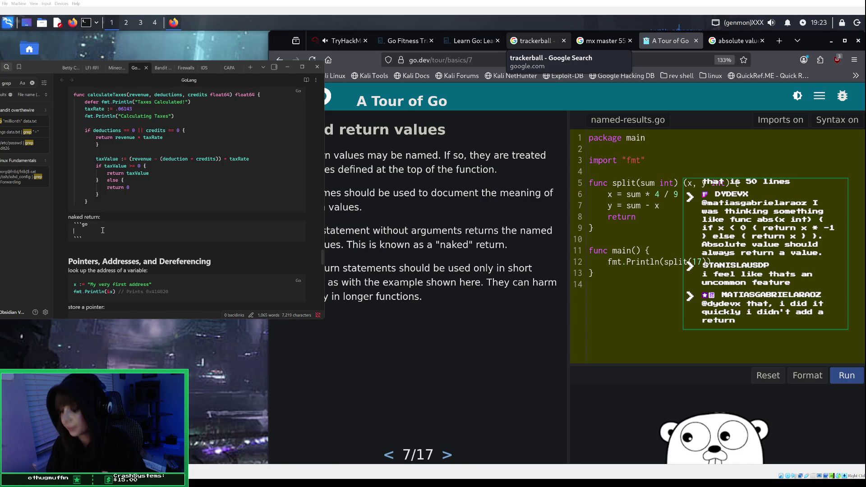
pyautogui.write('unc')
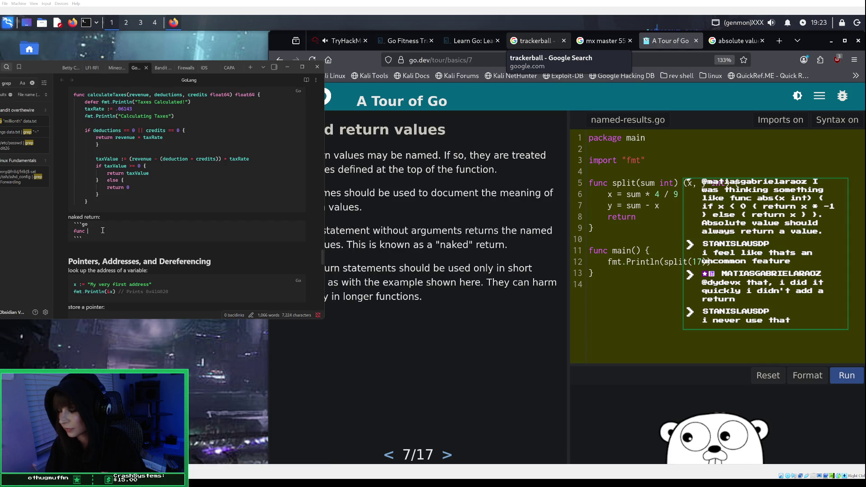
# - Write split's header, correcting the parameters to (sum int) (x, y int) {, closing brace below
pyautogui.write('split')
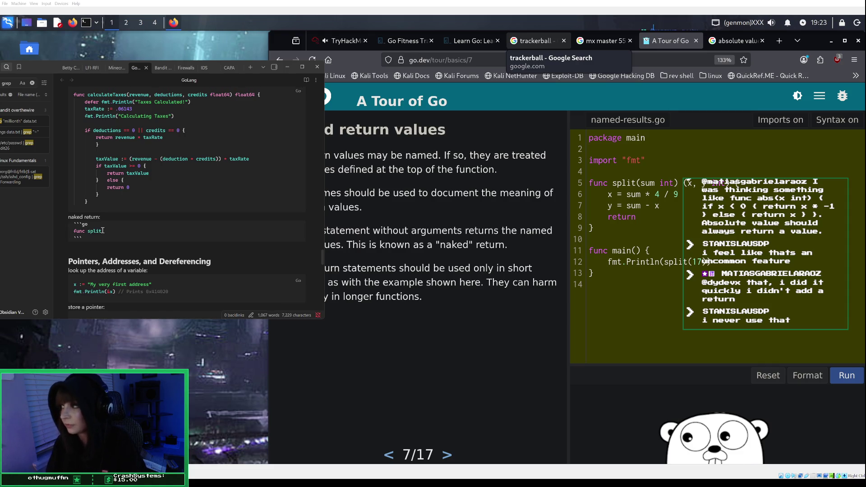
pyautogui.write('()')
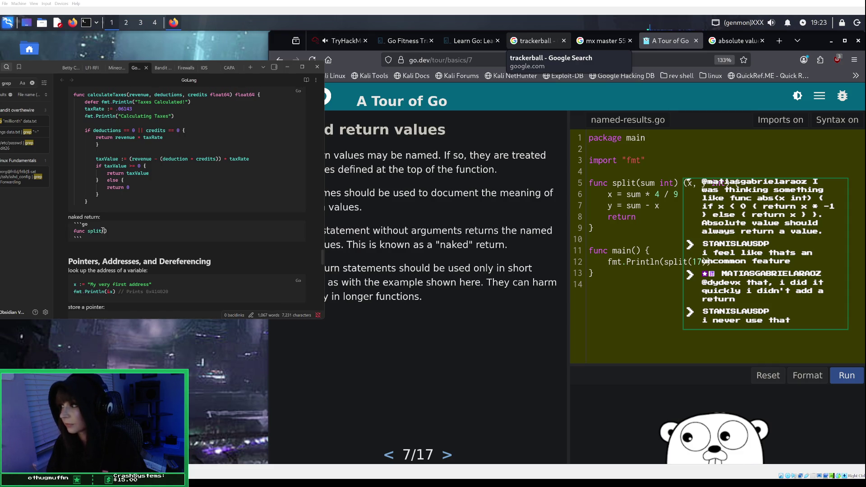
pyautogui.write('sum int')
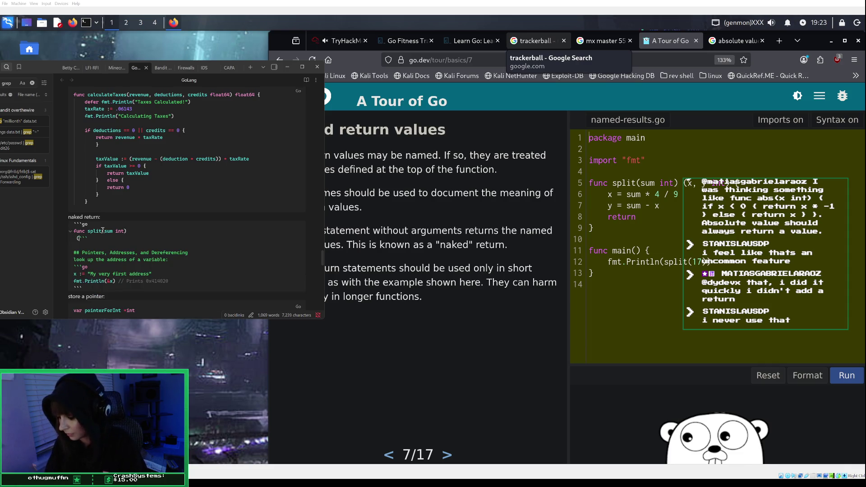
pyautogui.write(',y')
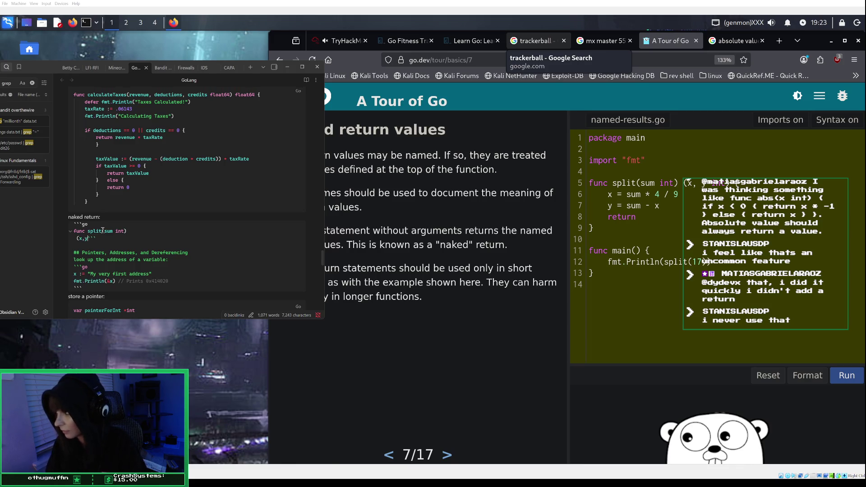
pyautogui.write('int) {')
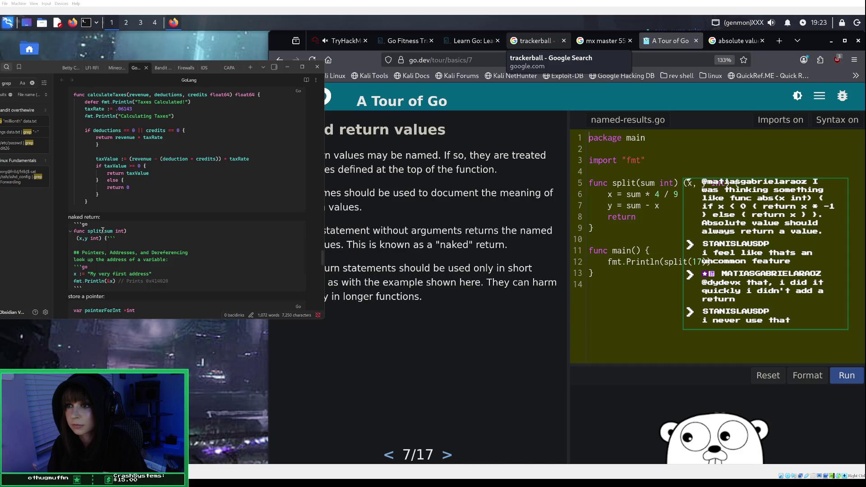
pyautogui.press('Return')
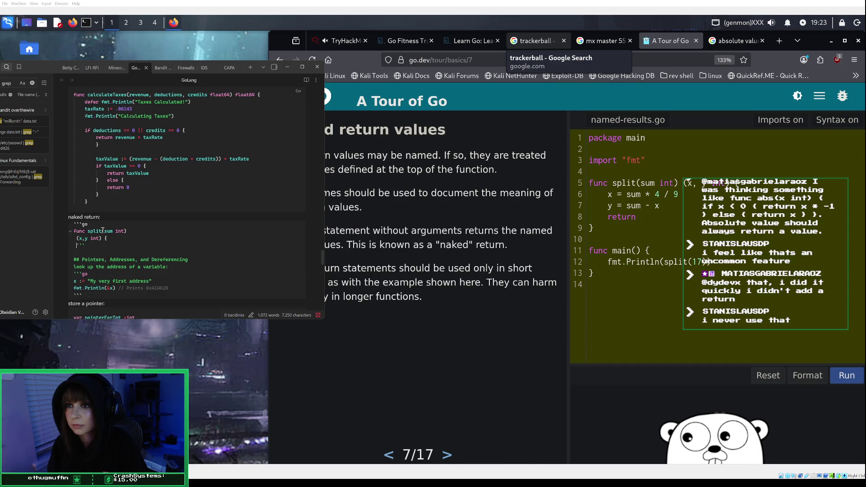
pyautogui.press('Return')
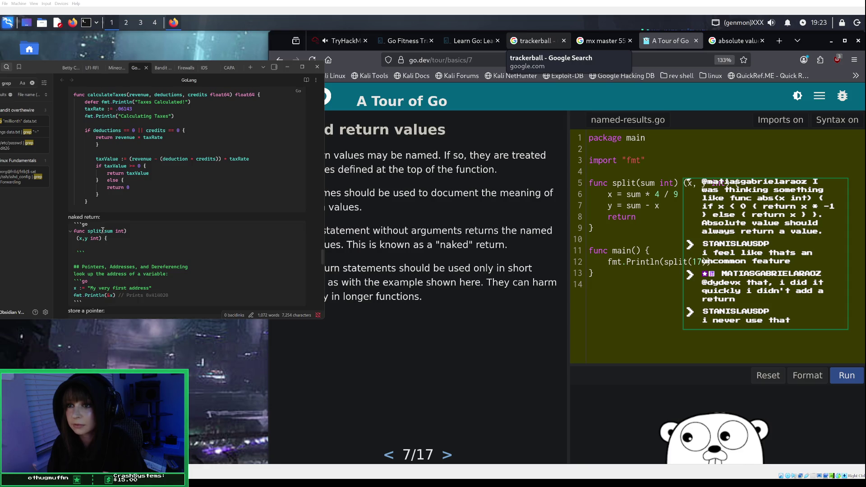
pyautogui.press('BackSpace')
pyautogui.press('BackSpace')
pyautogui.press('BackSpace')
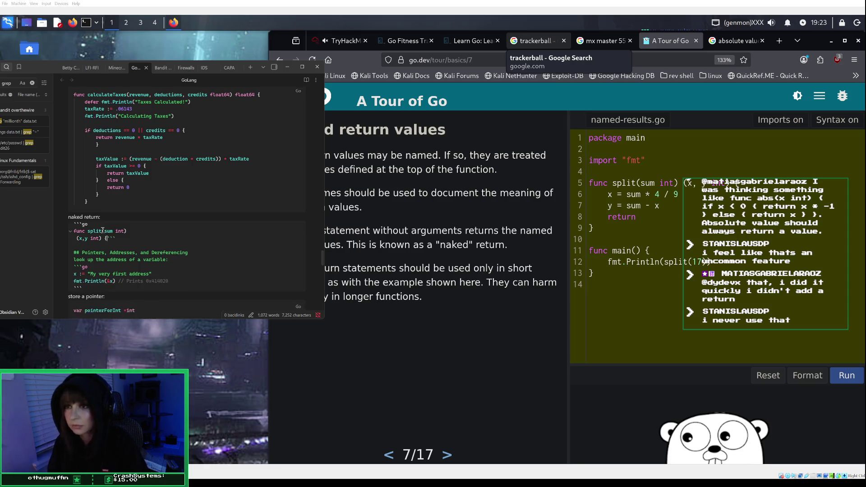
pyautogui.press('BackSpace')
pyautogui.click(103, 231)
pyautogui.press('Delete')
pyautogui.press('Delete')
pyautogui.press('Delete')
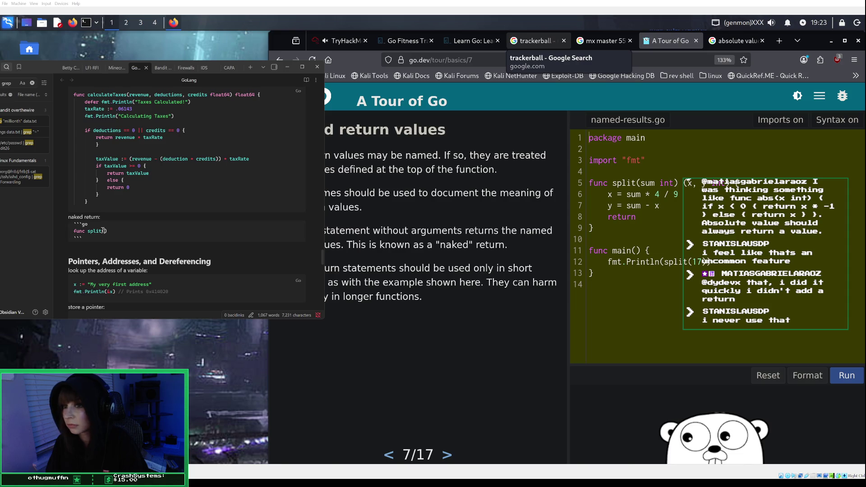
pyautogui.write('sum')
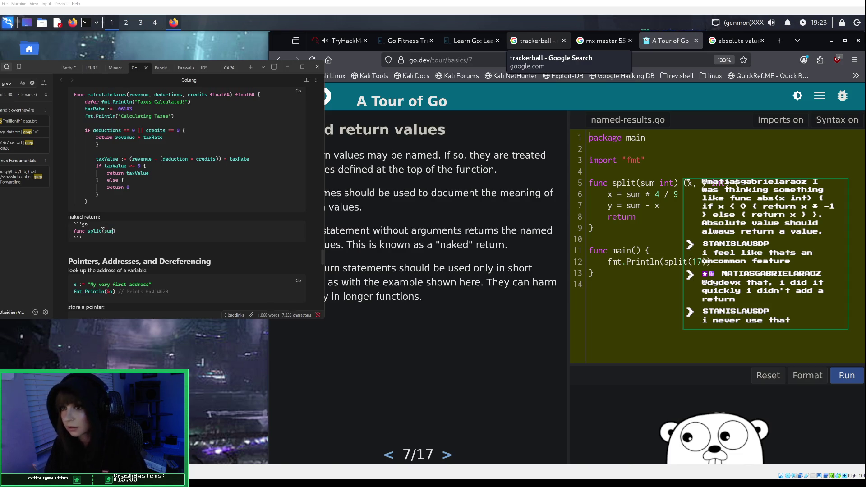
pyautogui.write(' int')
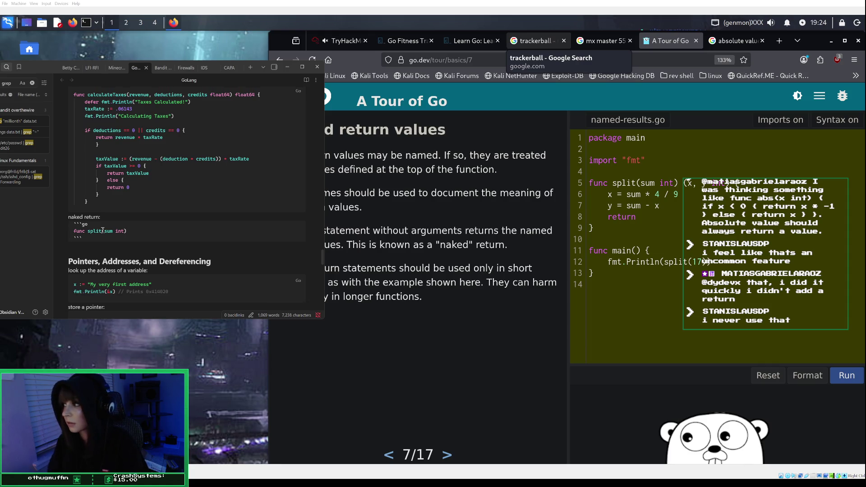
pyautogui.write('(x, y')
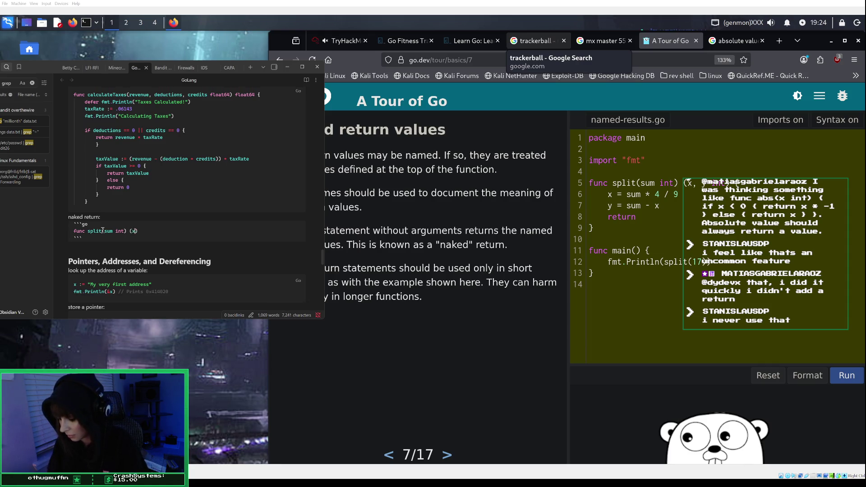
pyautogui.write(' int')
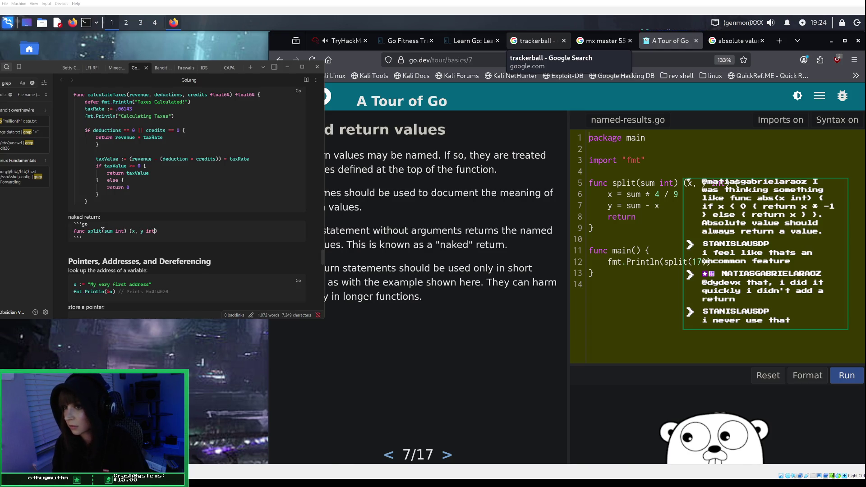
pyautogui.write(') ')
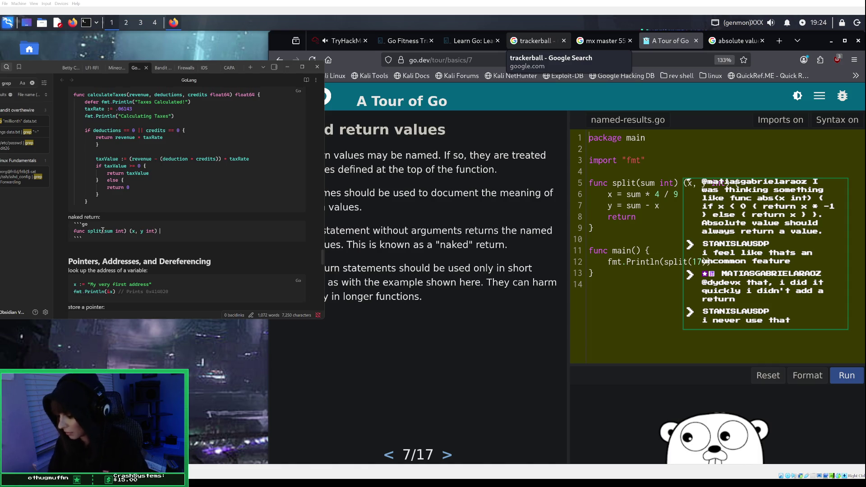
pyautogui.write('{')
pyautogui.press('Return')
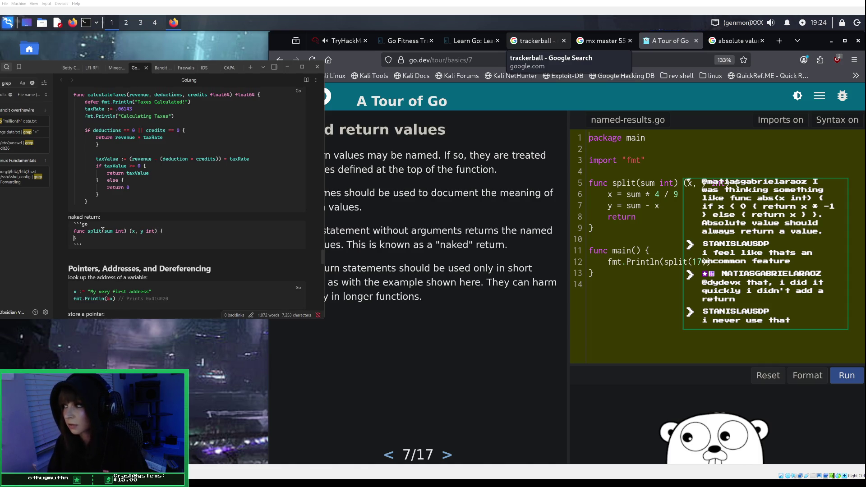
# - Fill split's body with x = sum * 4 / 9, y = sum - x and a bare return
pyautogui.write('x = sum')
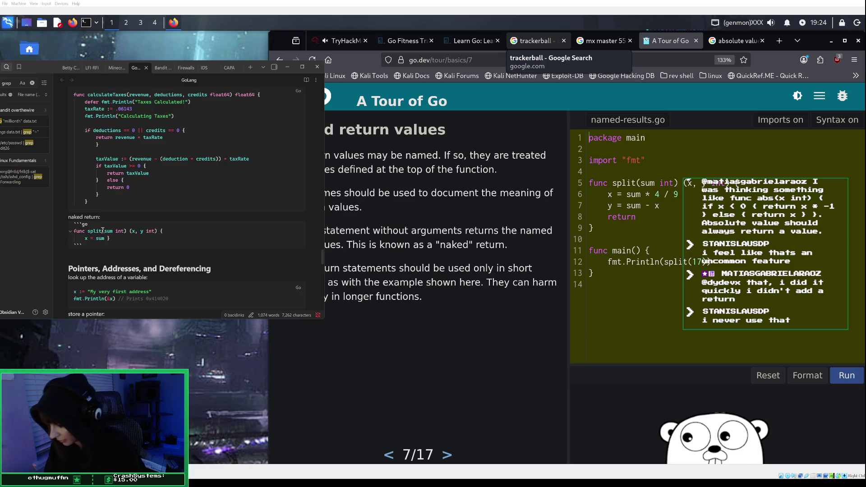
pyautogui.write('*')
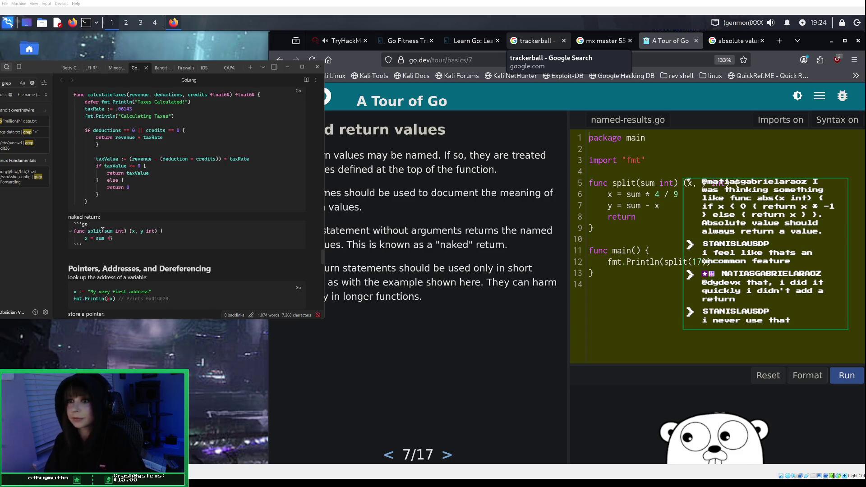
pyautogui.write(' 4/')
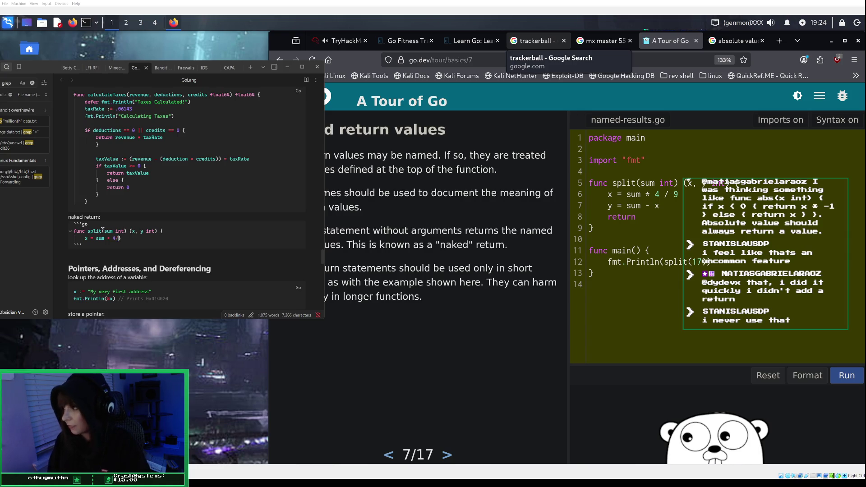
pyautogui.write('/ 9')
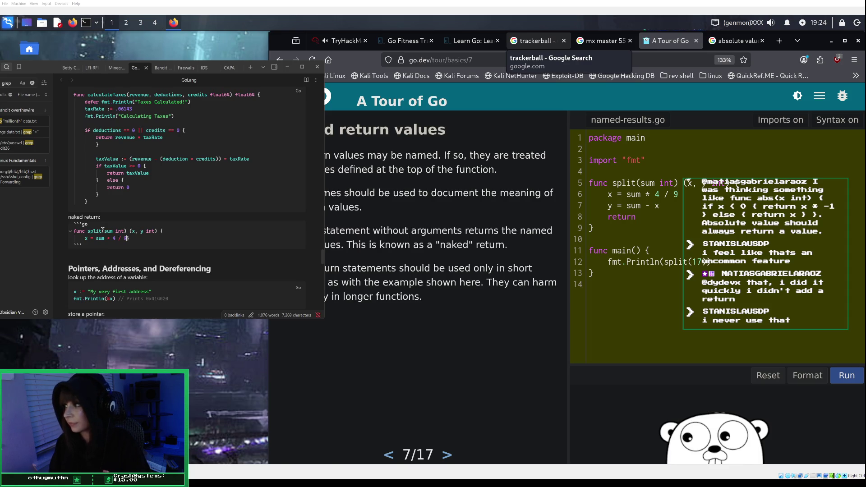
pyautogui.press('Return')
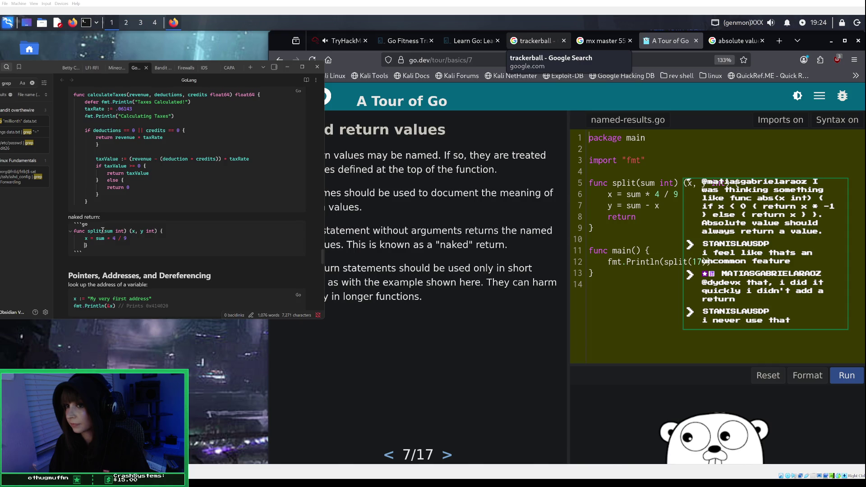
pyautogui.write('y = sum - x')
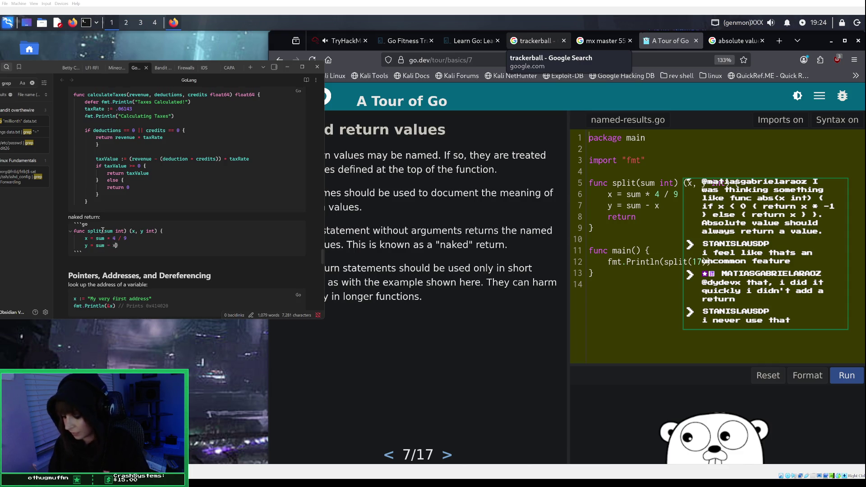
pyautogui.press('Return')
pyautogui.write('return')
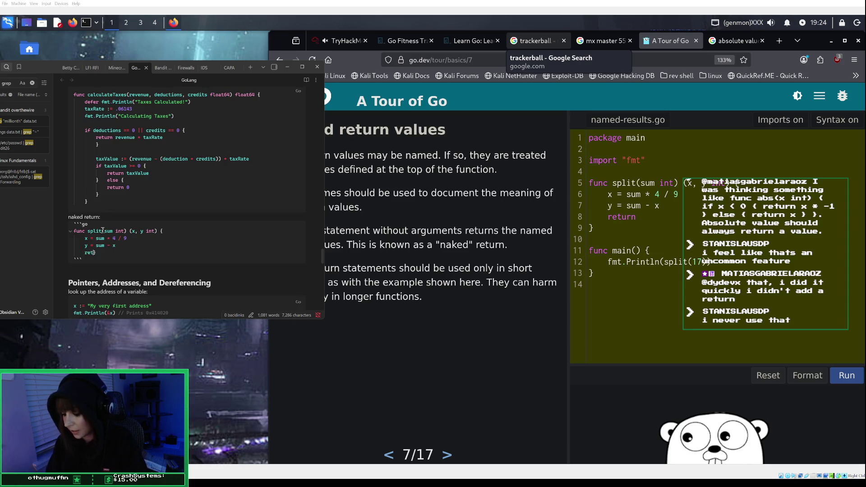
pyautogui.press('Return')
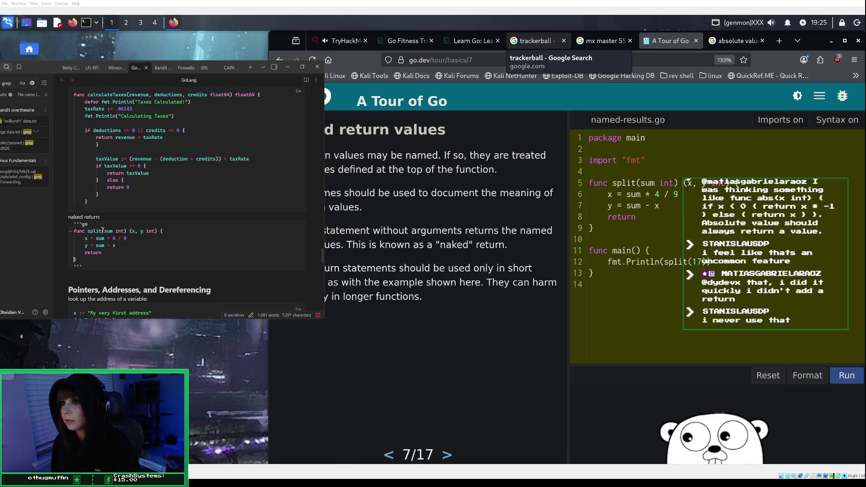
# - Below the code block, note 'this would return the named return values'
pyautogui.press('Down')
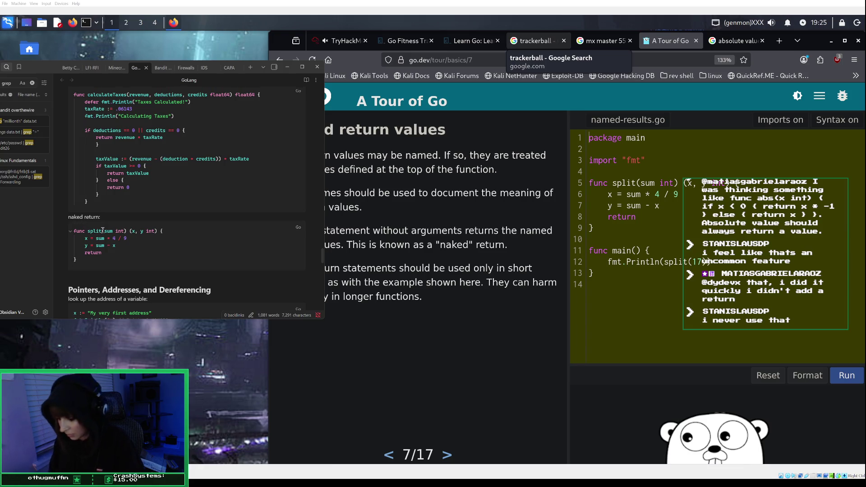
pyautogui.write('`')
pyautogui.write('this')
pyautogui.write('would re')
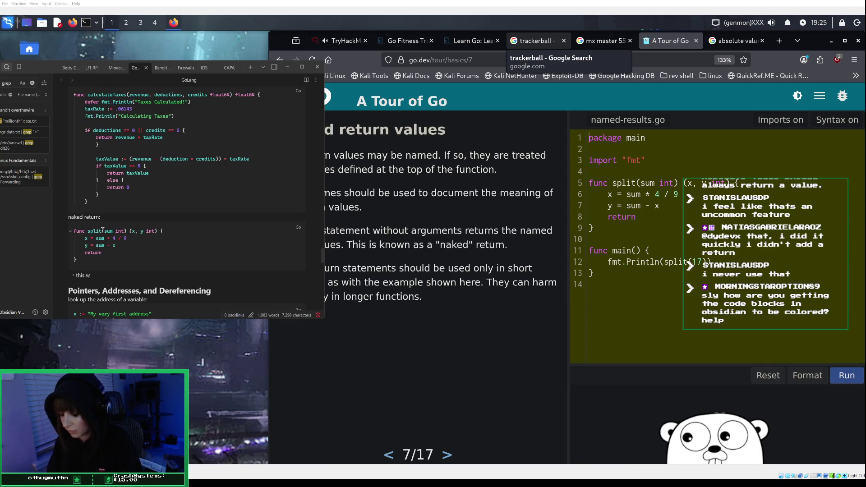
pyautogui.write('turn the ')
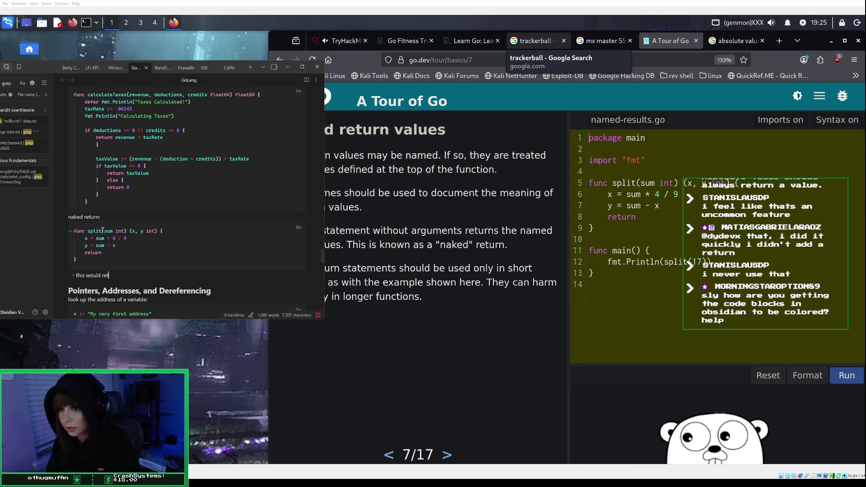
pyautogui.write('laues')
pyautogui.press('BackSpace')
pyautogui.press('BackSpace')
pyautogui.press('BackSpace')
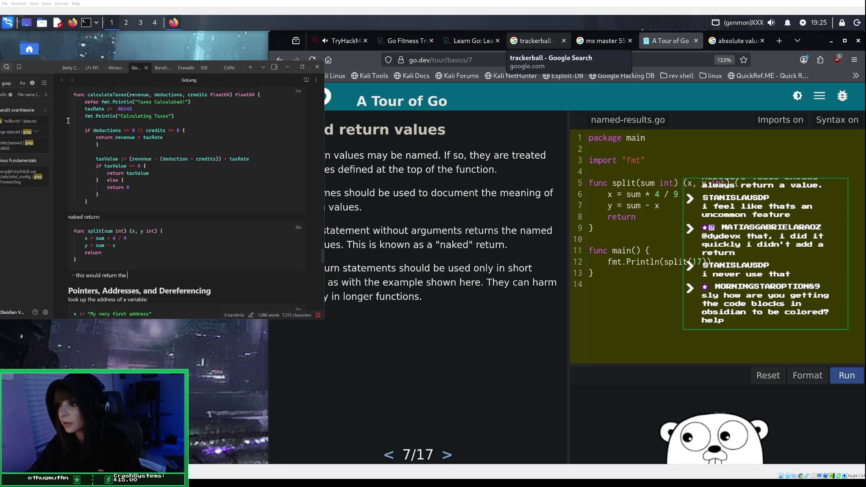
pyautogui.write('named ')
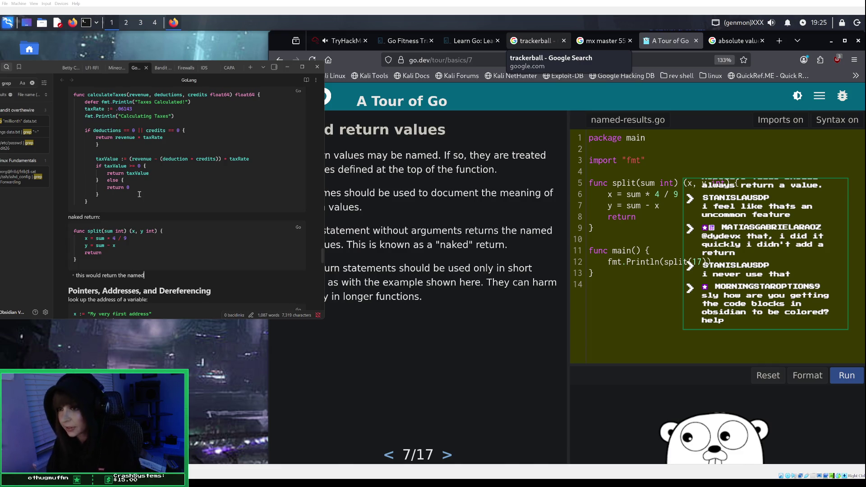
pyautogui.write('return ')
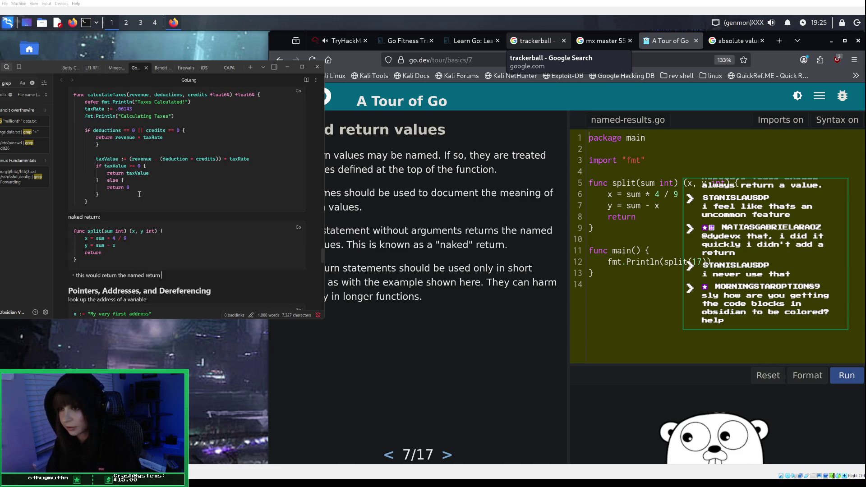
pyautogui.write('values')
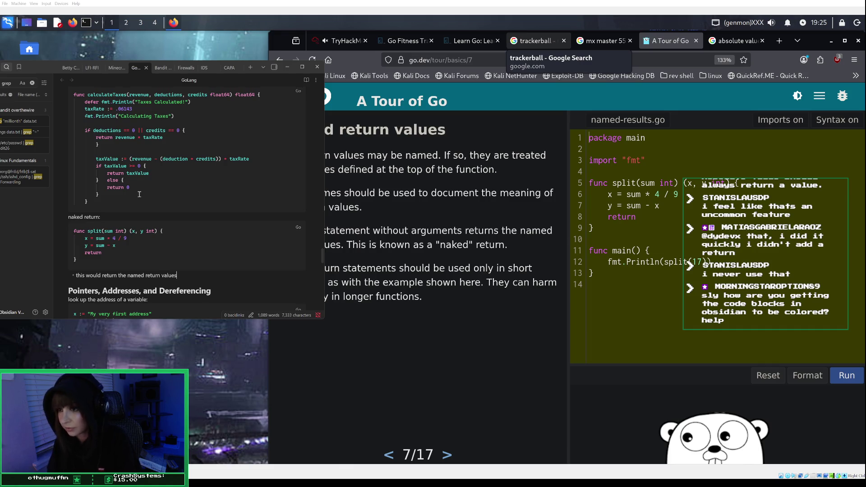
# - Advance the Go tour to lesson 8/17, Variables, with the GoLang notes shown again afterwards
pyautogui.click(288, 67)
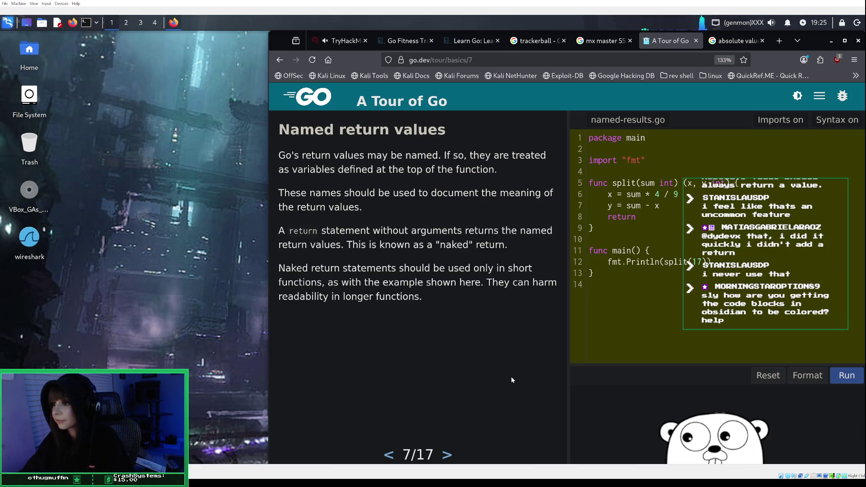
pyautogui.click(451, 457)
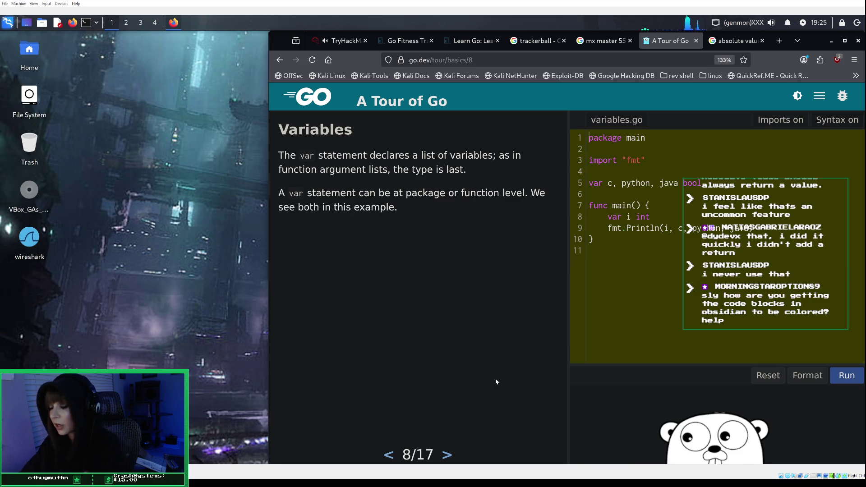
pyautogui.hotkey('alt', 'Tab')
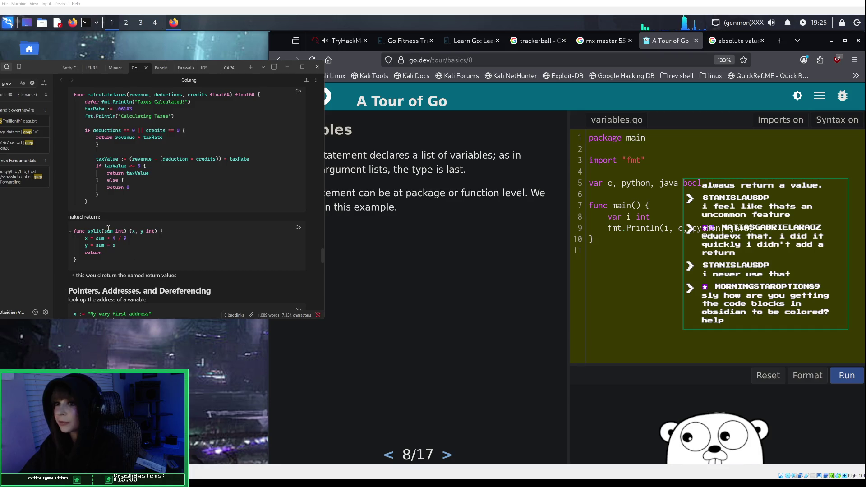
pyautogui.click(101, 229)
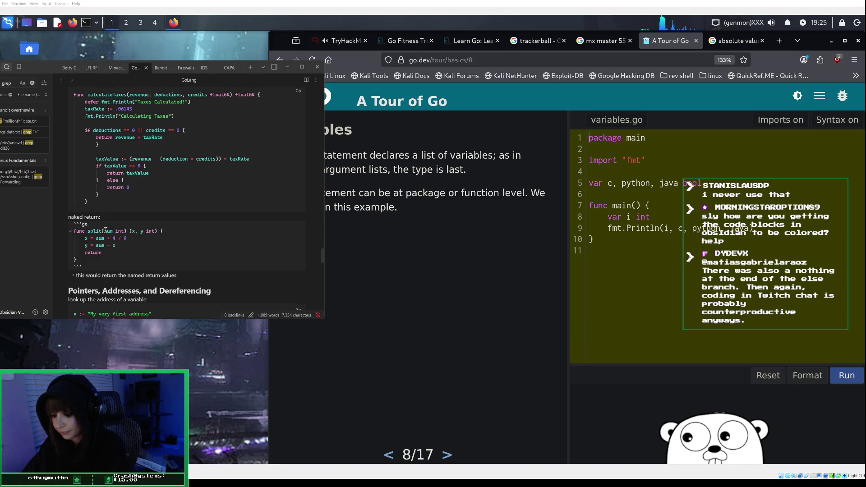
pyautogui.click(289, 68)
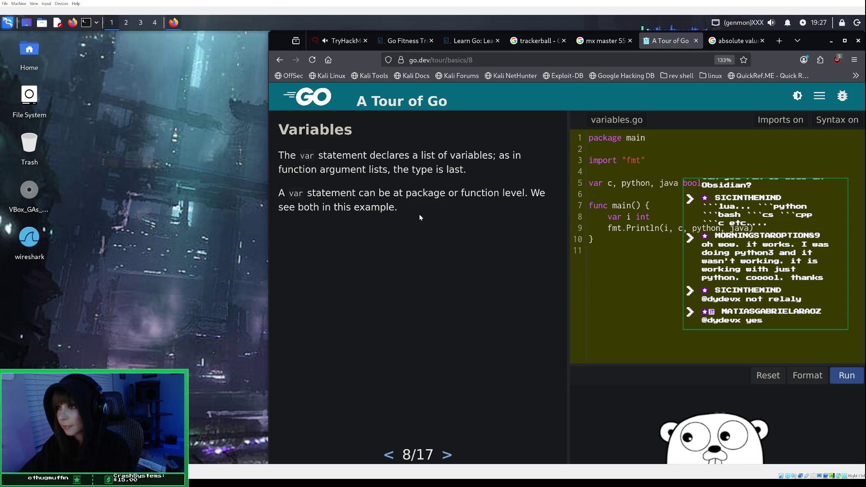
# - Advance the Go tour to lesson 9/17, Variables with initializers
pyautogui.click(448, 457)
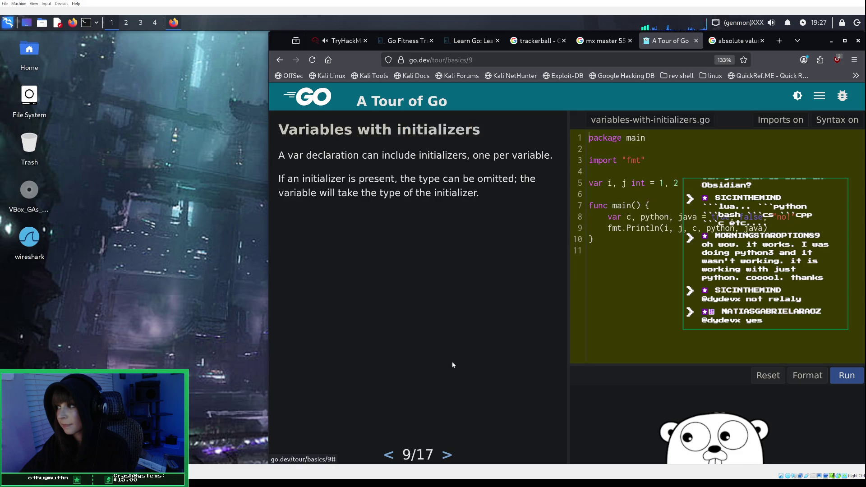
# - Return to the Variables lesson, run its example, then go on to lesson 9/17
pyautogui.click(389, 457)
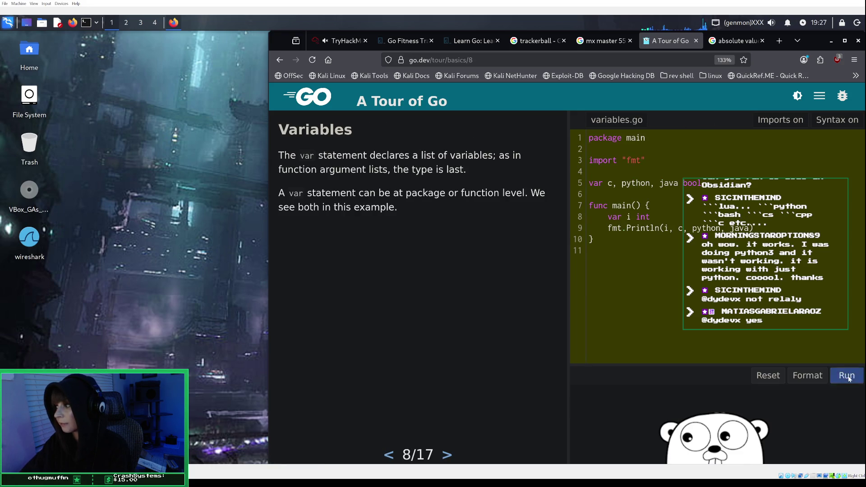
pyautogui.click(847, 376)
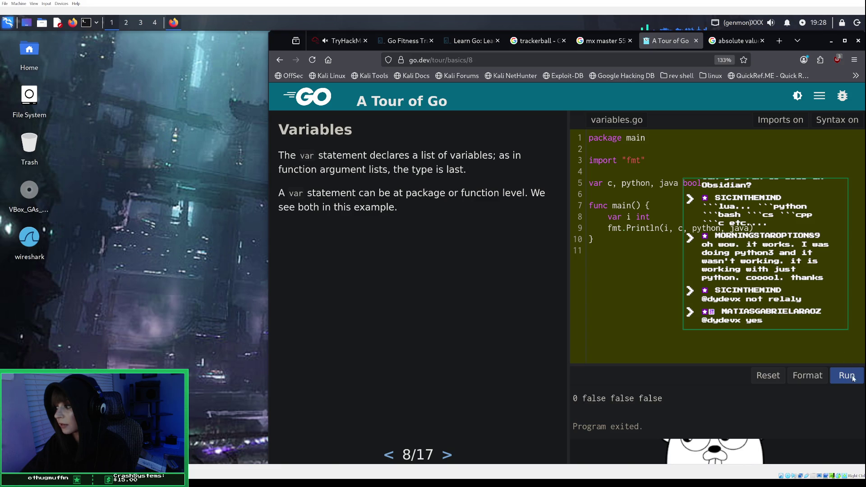
pyautogui.click(447, 455)
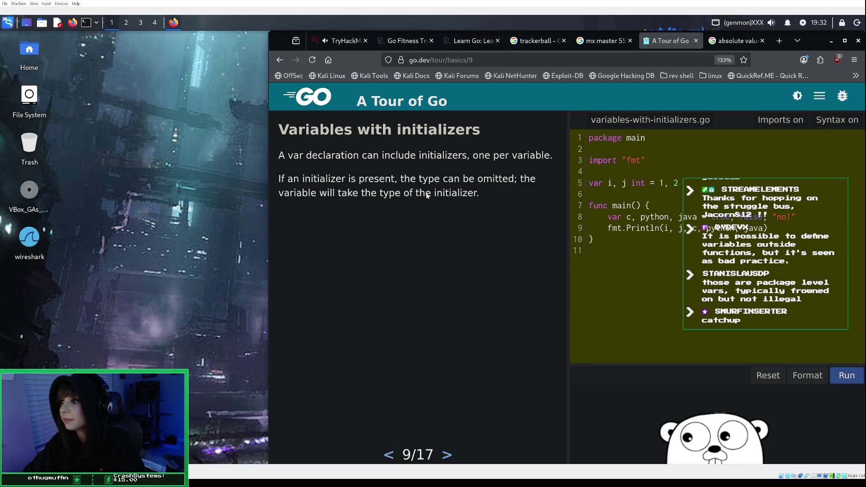
# - Run the initializers example, then switch to the 'absolute value of integers in golang' search results and select the query
pyautogui.click(842, 379)
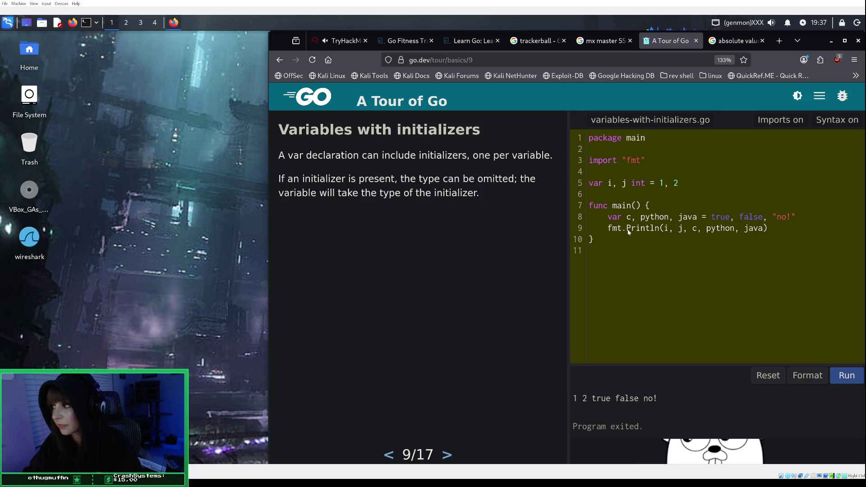
pyautogui.click(623, 245)
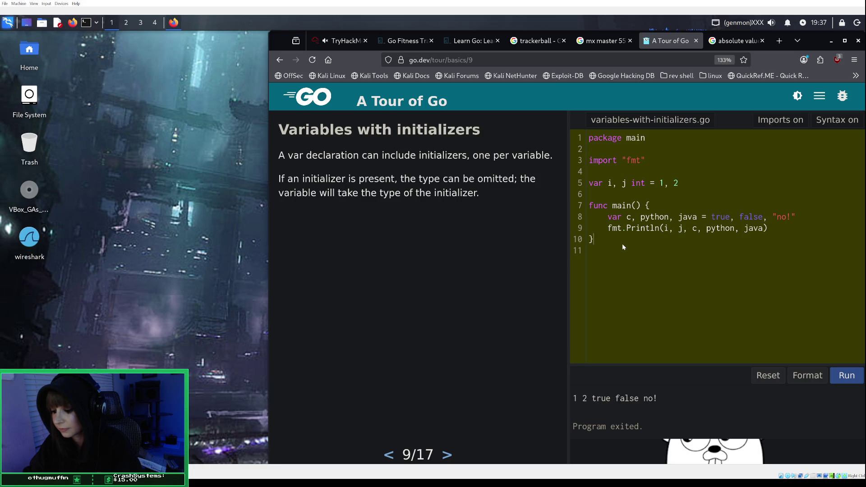
pyautogui.click(725, 45)
pyautogui.tripleClick(556, 115)
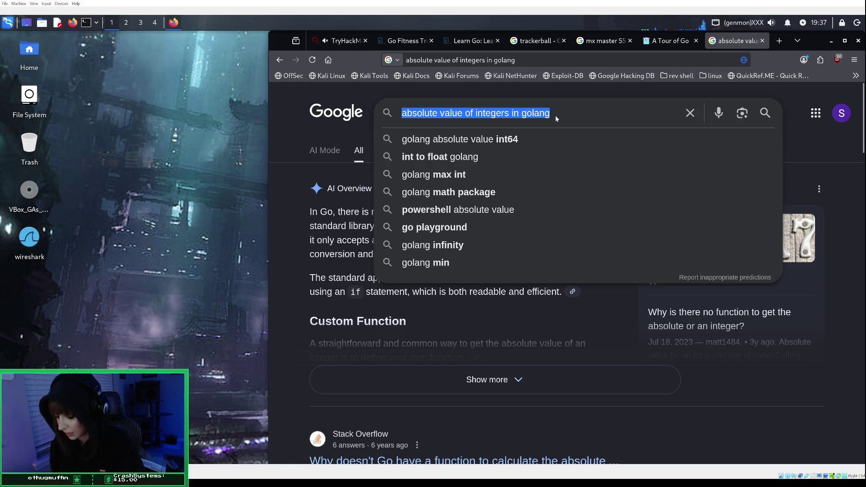
# - Search Google for 'in golang is initializing variables', then append 'the same as defining them'
pyautogui.write('in gol')
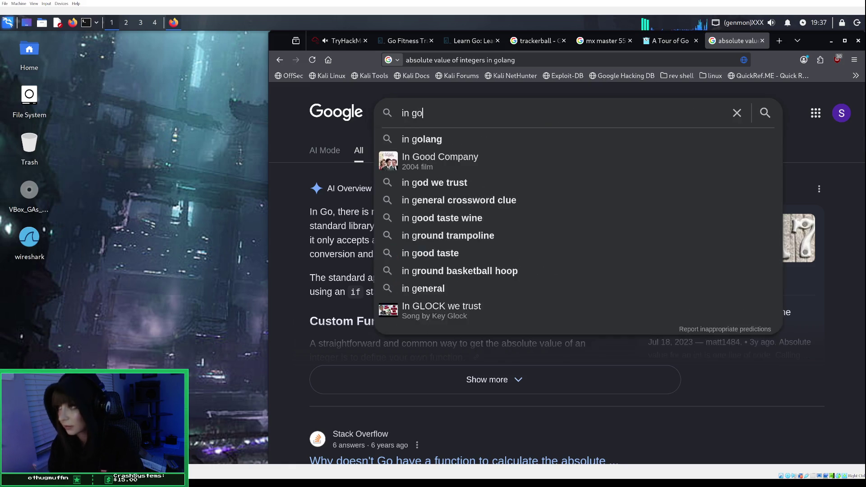
pyautogui.write('ang')
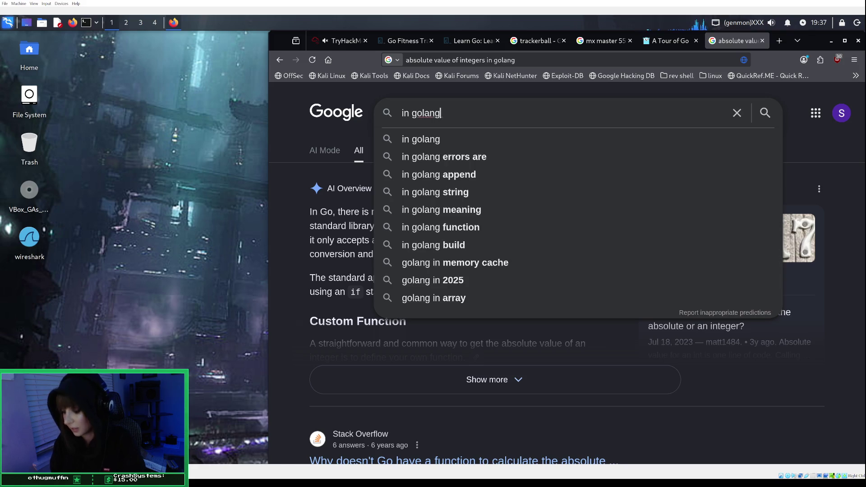
pyautogui.write(' i')
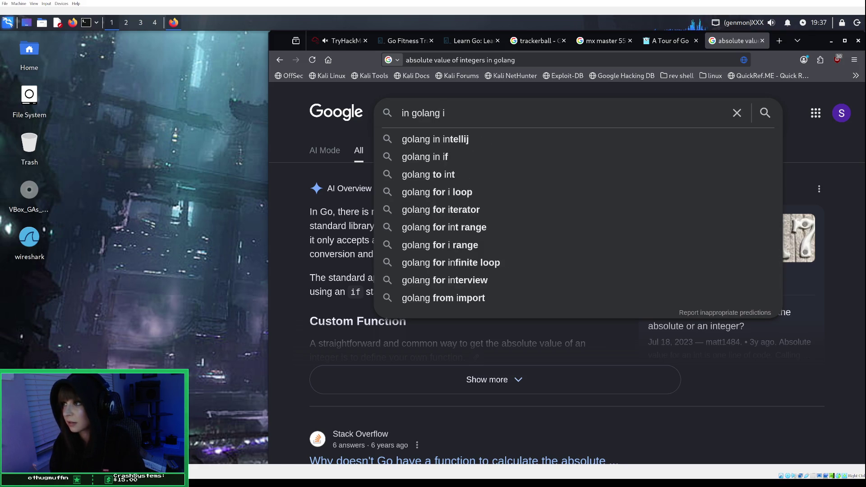
pyautogui.press('BackSpace')
pyautogui.write('are')
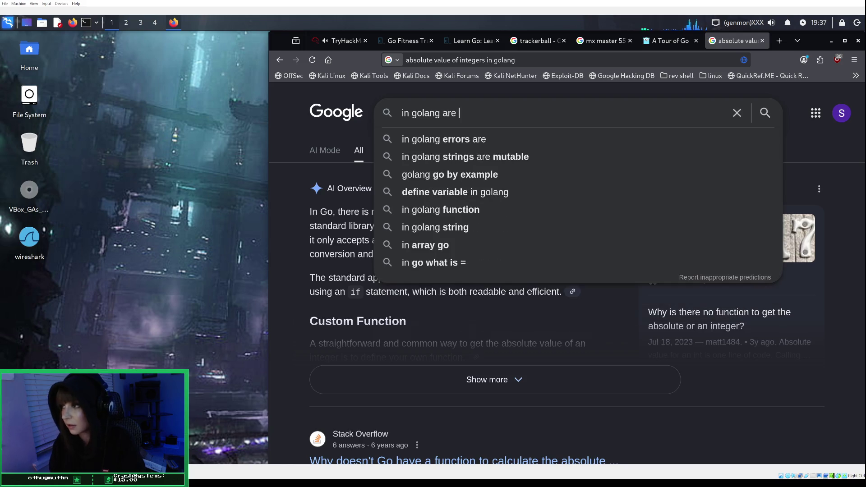
pyautogui.press('BackSpace')
pyautogui.press('BackSpace')
pyautogui.press('BackSpace')
pyautogui.write('is initi')
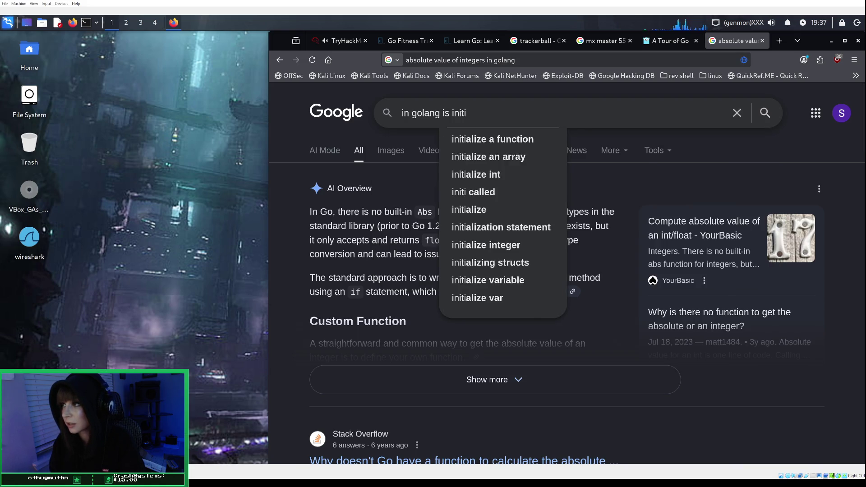
pyautogui.write('al')
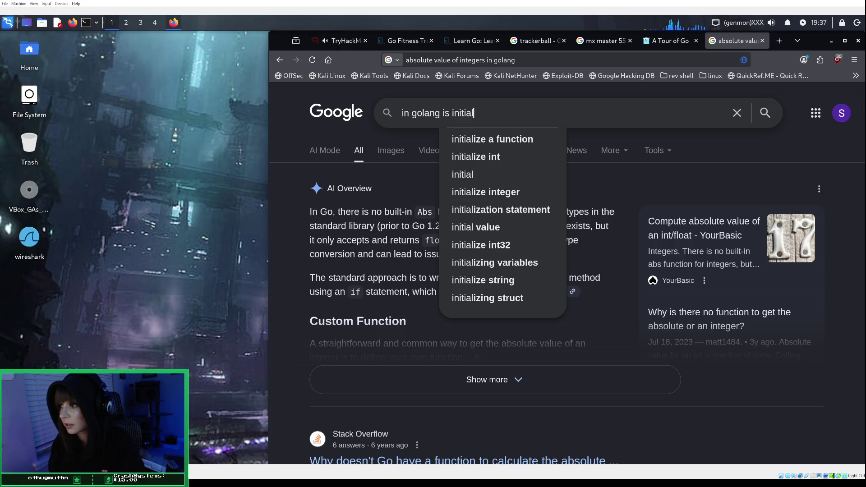
pyautogui.click(519, 262)
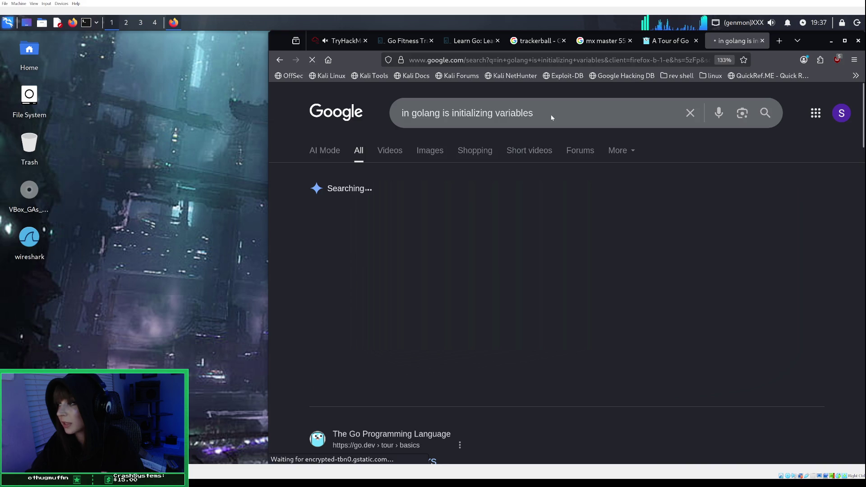
pyautogui.write('the same ')
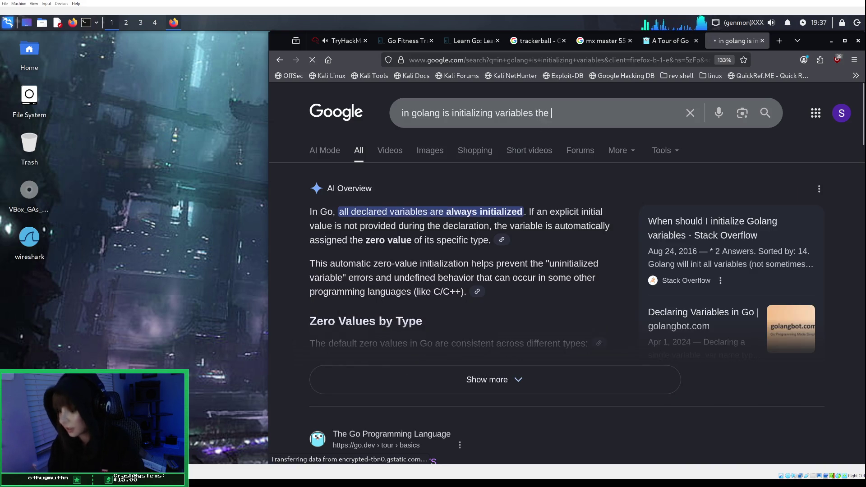
pyautogui.write('as defin')
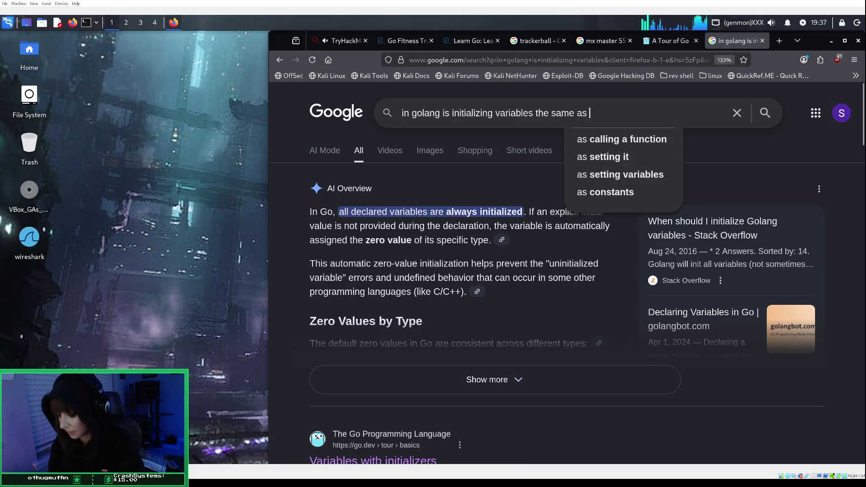
pyautogui.write('ing them')
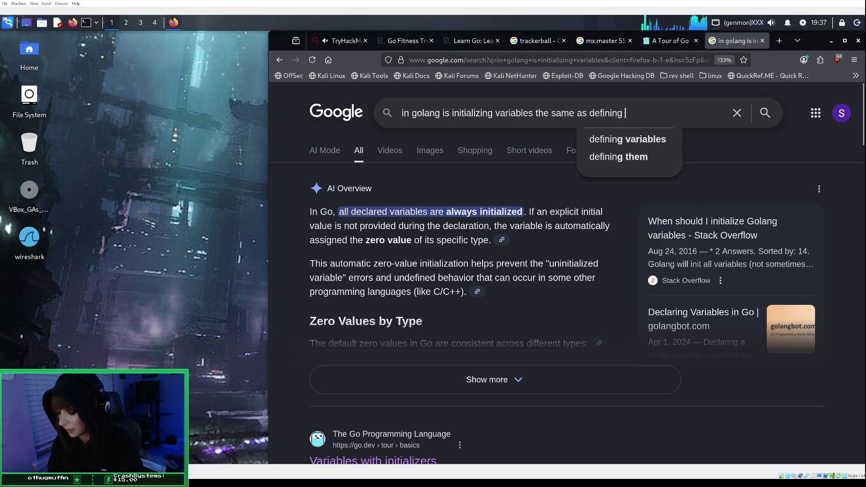
# - Search 'in golang is initializing variables the same as defining them' and expand the full AI Overview
pyautogui.press('Return')
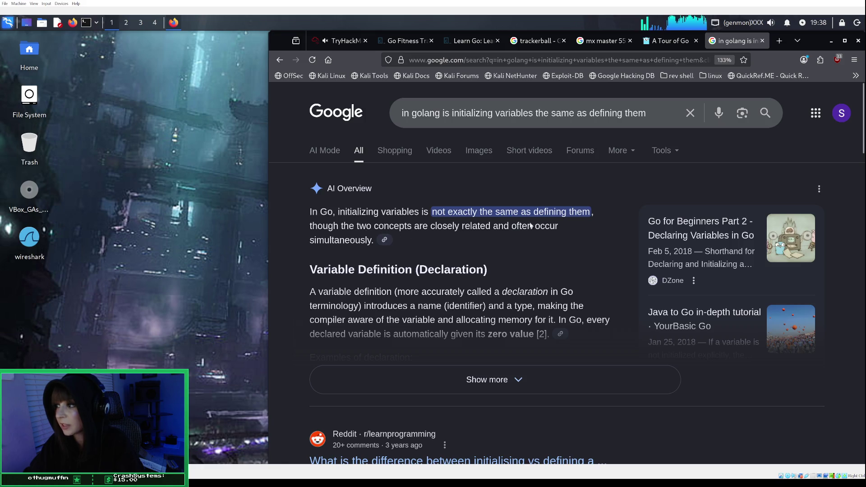
pyautogui.scroll(-3, 506, 254)
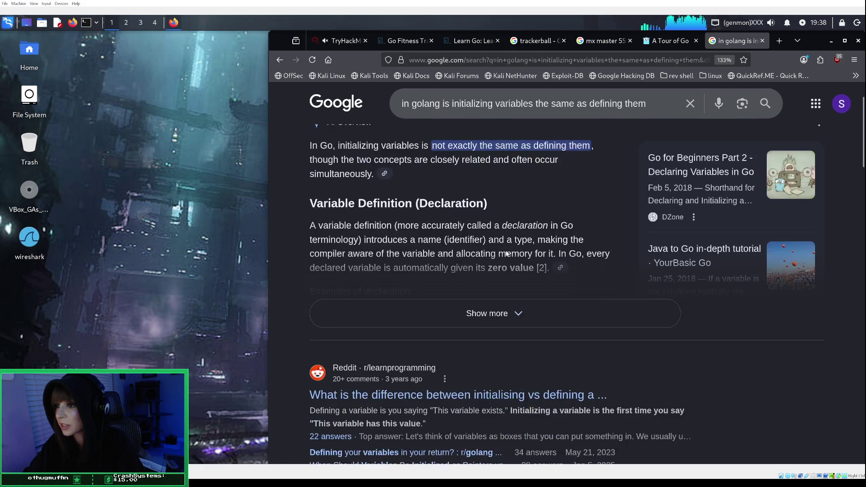
pyautogui.click(469, 313)
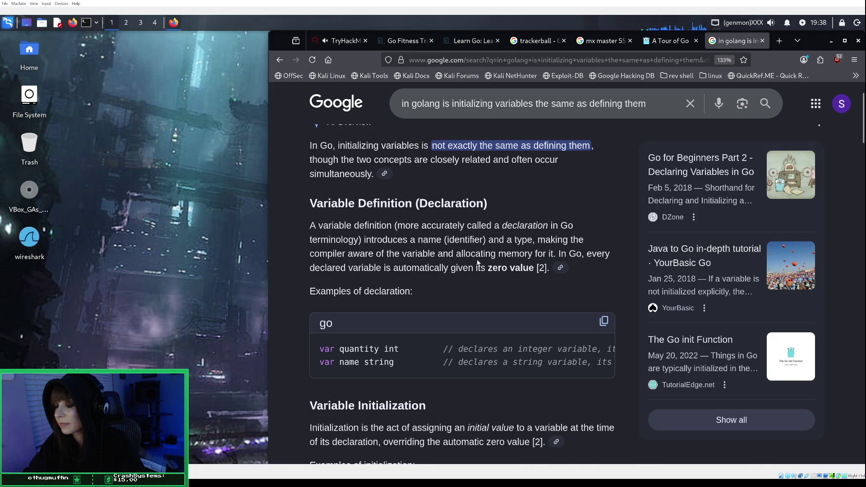
pyautogui.scroll(-5, 466, 263)
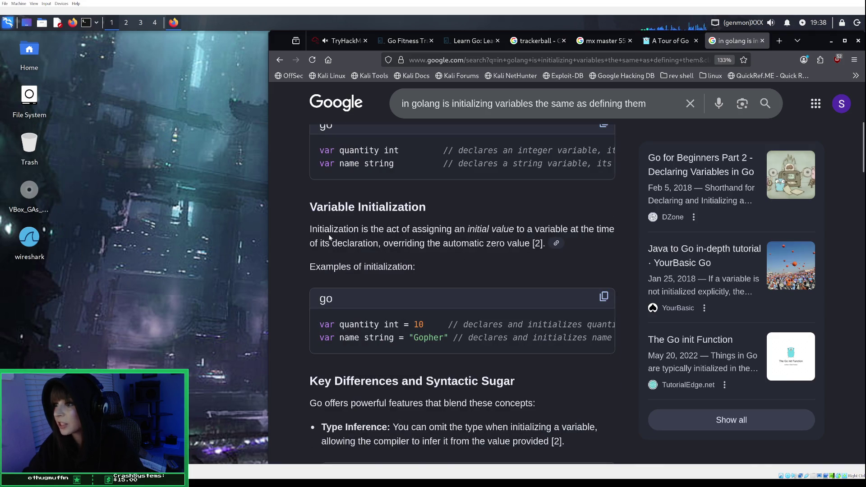
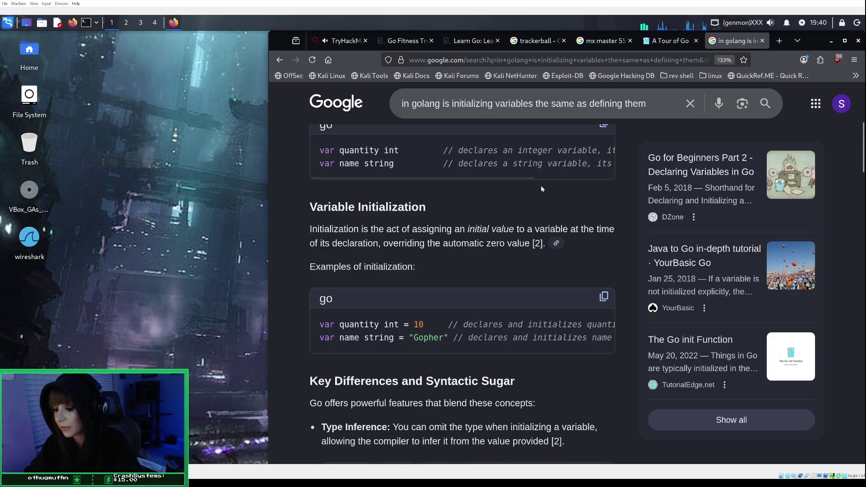
# - Switch back to the A Tour of Go tab showing the Variables with initializers lesson
pyautogui.moveTo(663, 44)
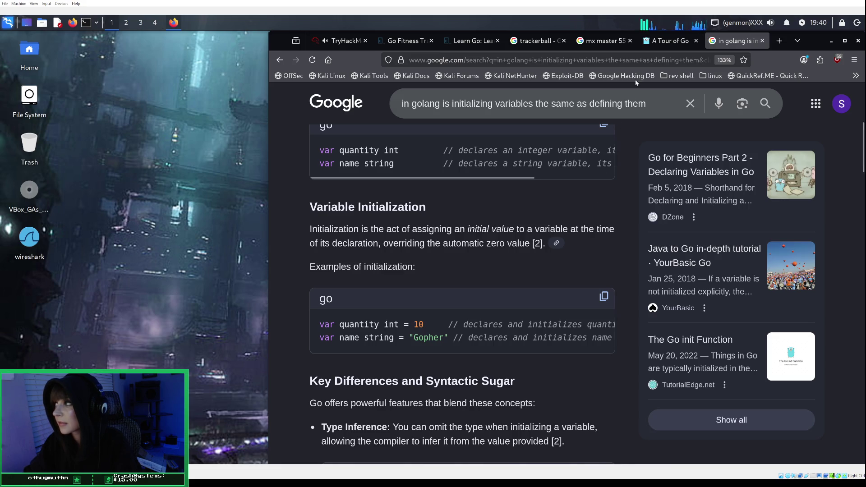
pyautogui.click(659, 43)
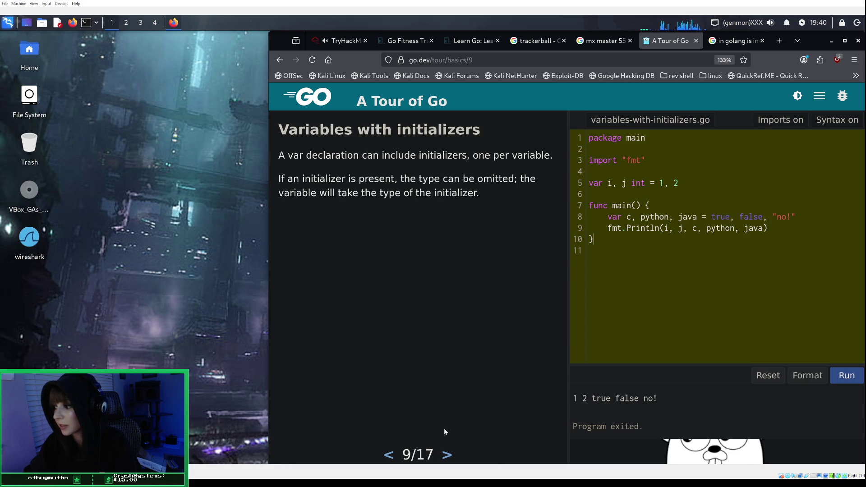
# - Step through Go tour lessons 8–11 to Basic types, then bring up the GoLang notes
pyautogui.click(447, 455)
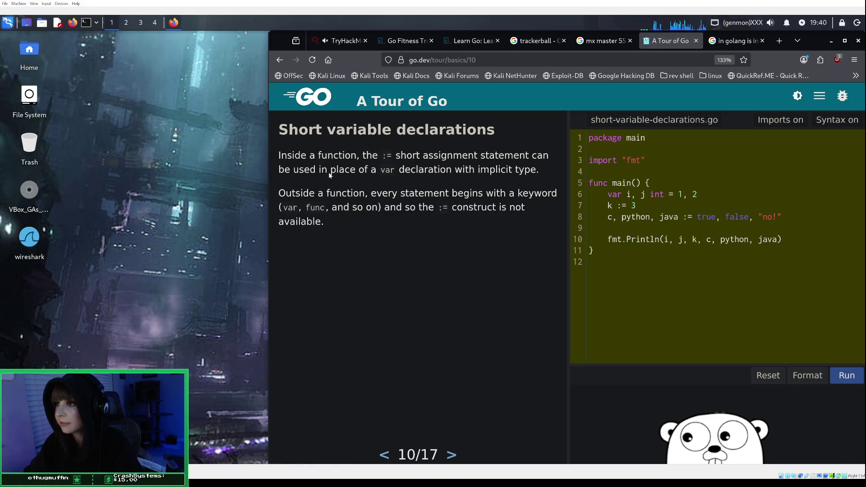
pyautogui.click(386, 454)
pyautogui.click(393, 454)
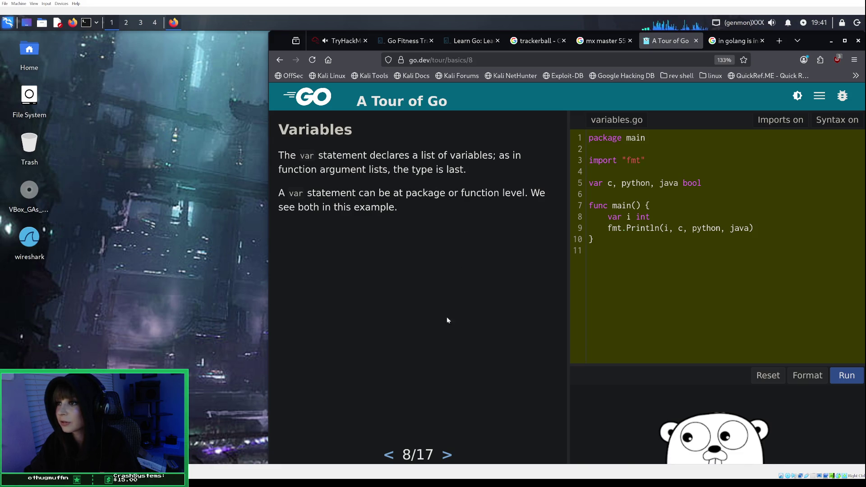
pyautogui.click(448, 456)
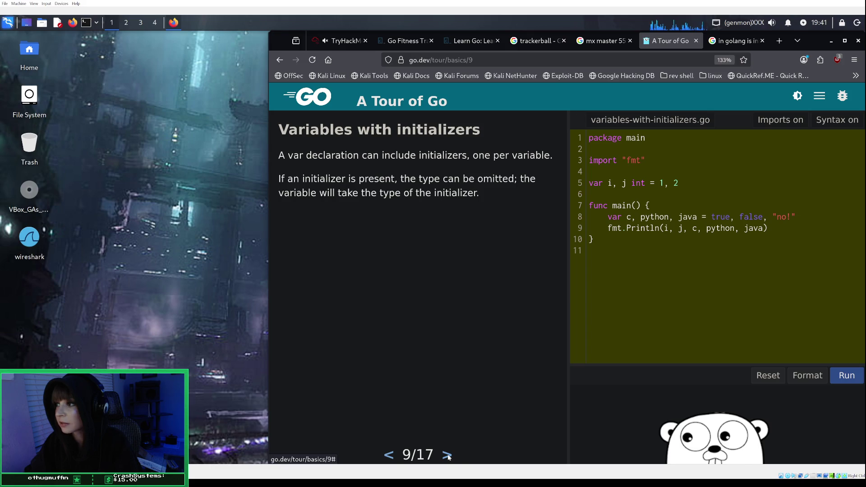
pyautogui.click(447, 456)
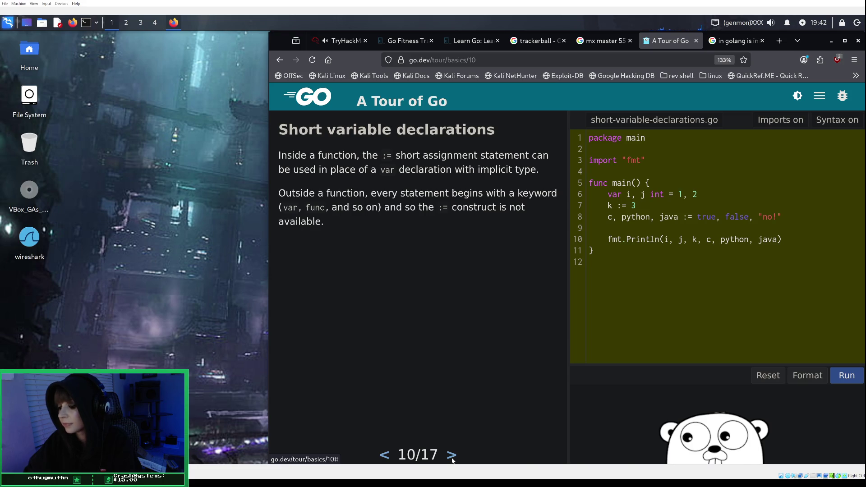
pyautogui.click(452, 455)
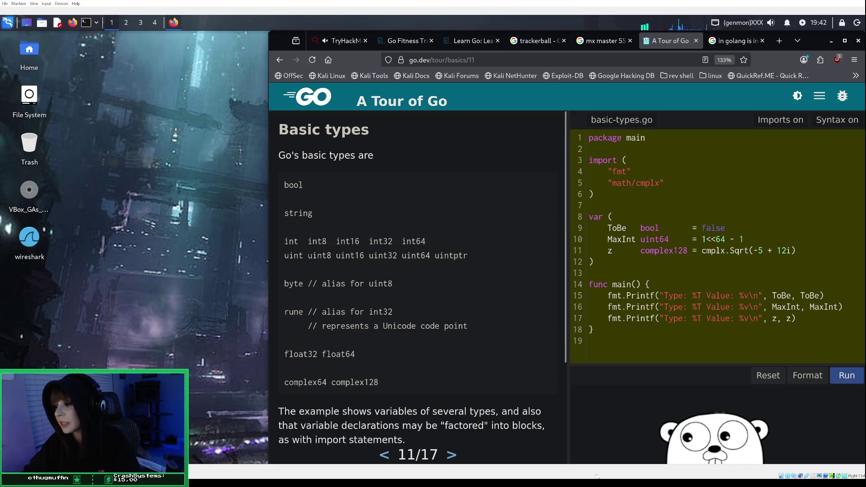
pyautogui.hotkey('alt', 'Tab')
pyautogui.scroll(10, 307, 232)
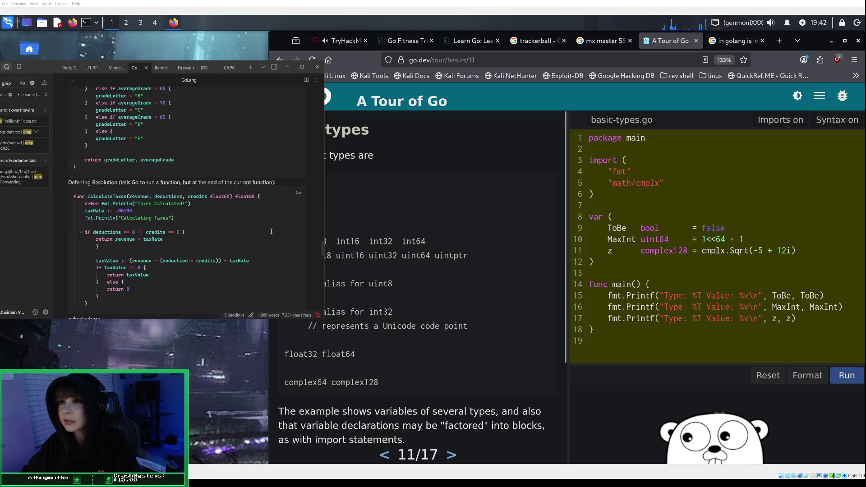
# - Scroll through the Obsidian GoLang notes, then minimize Obsidian to reveal the Basic types lesson
pyautogui.moveTo(323, 226); pyautogui.dragTo(318, 94)
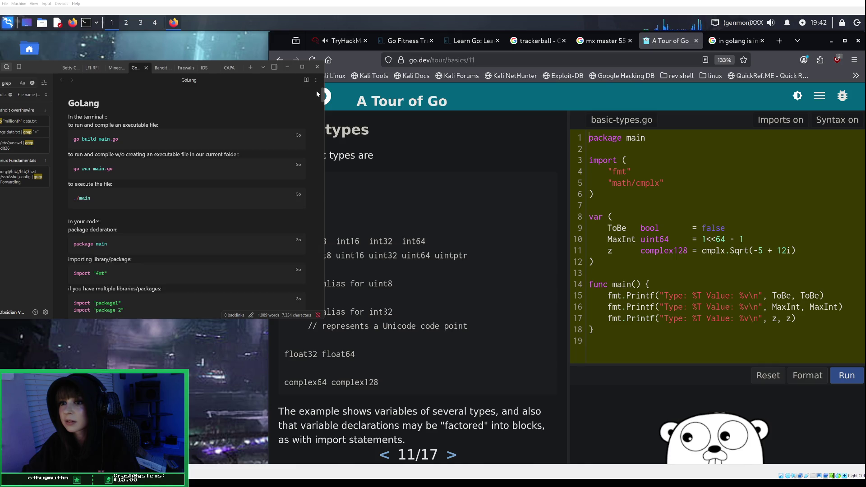
pyautogui.scroll(-5, 240, 204)
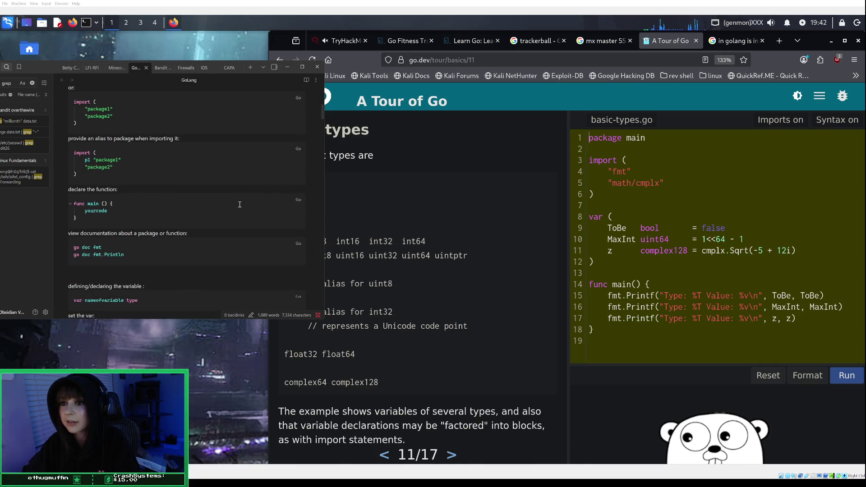
pyautogui.scroll(-2, 240, 205)
pyautogui.scroll(-3, 240, 203)
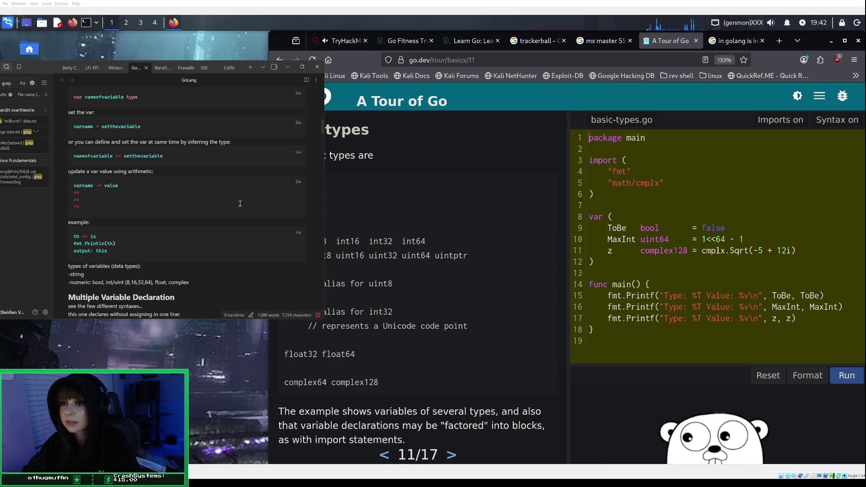
pyautogui.scroll(-7, 240, 204)
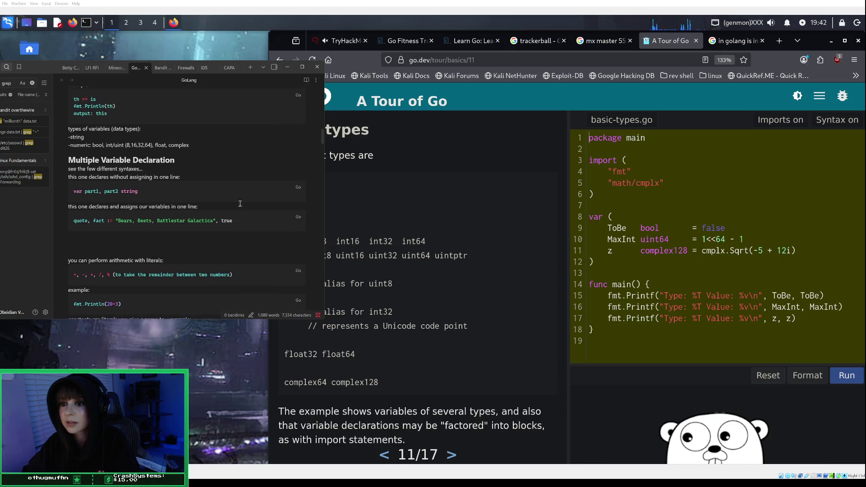
pyautogui.scroll(-3, 240, 203)
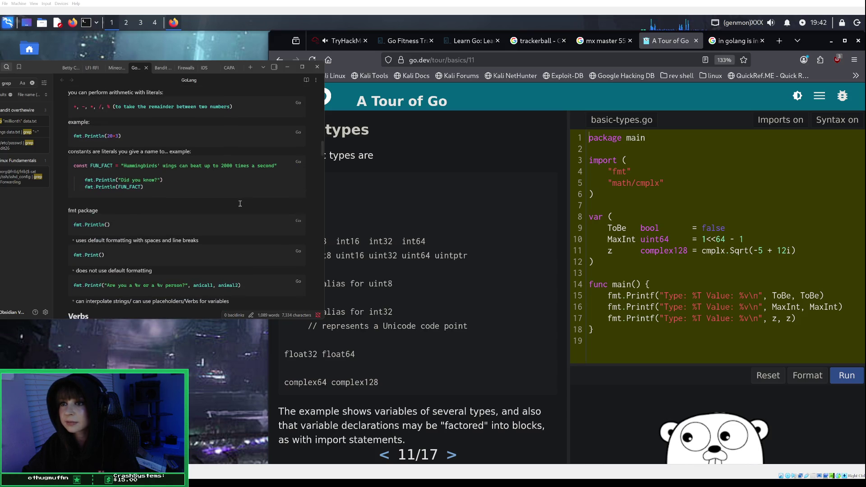
pyautogui.click(288, 67)
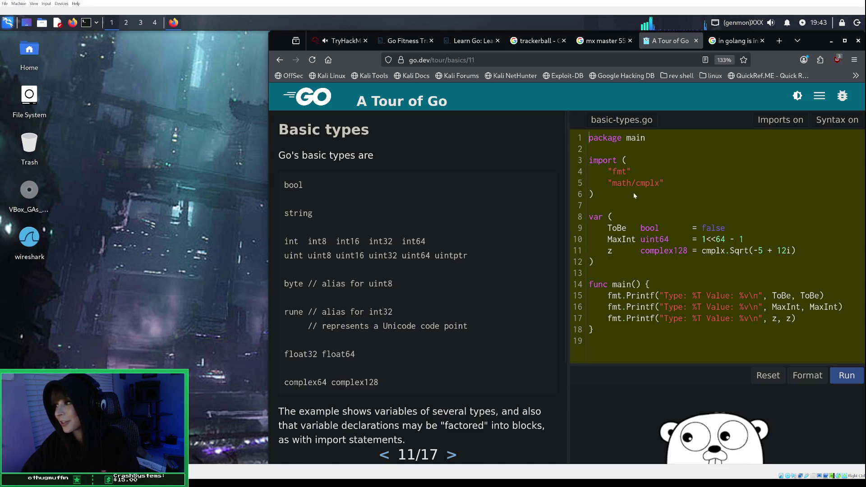
pyautogui.click(768, 377)
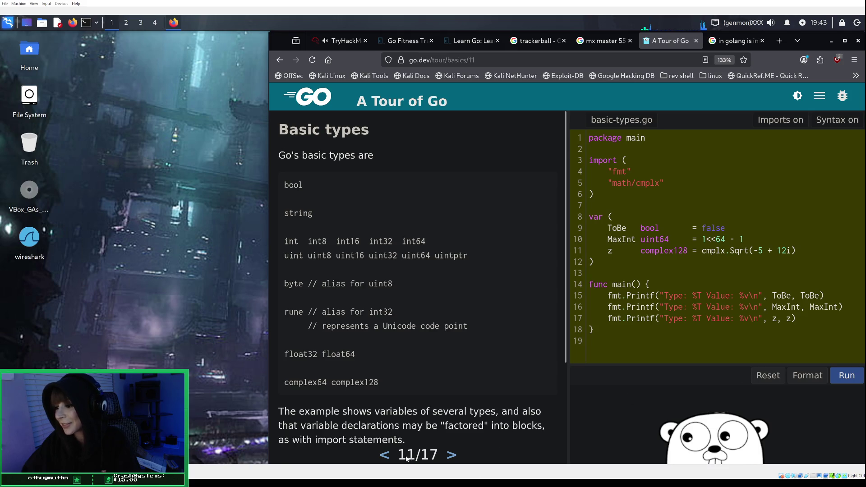
pyautogui.click(386, 456)
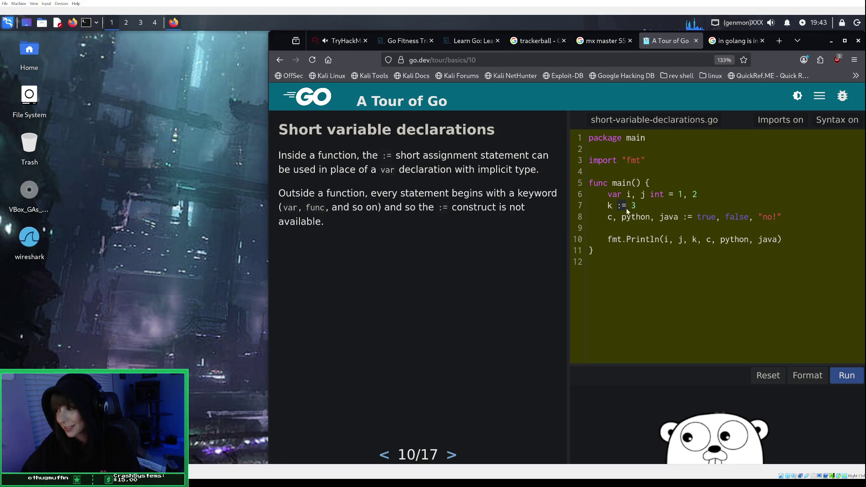
pyautogui.click(451, 455)
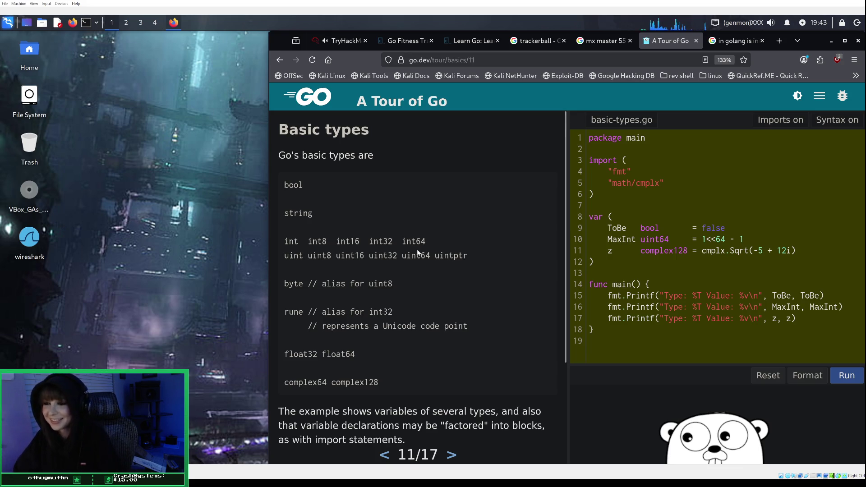
pyautogui.scroll(-2, 410, 284)
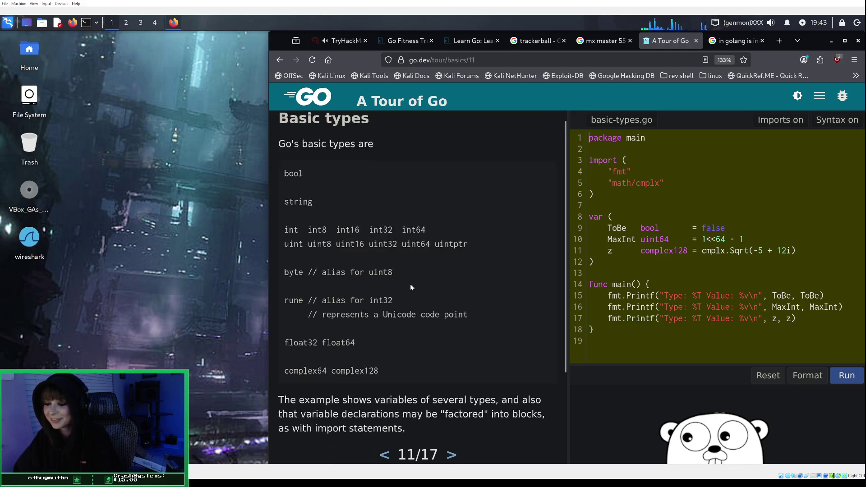
pyautogui.scroll(2, 410, 277)
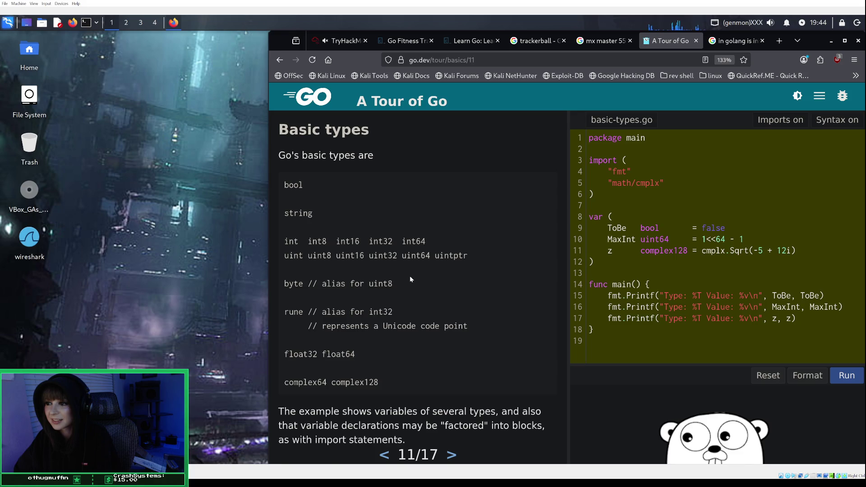
pyautogui.scroll(-2, 411, 279)
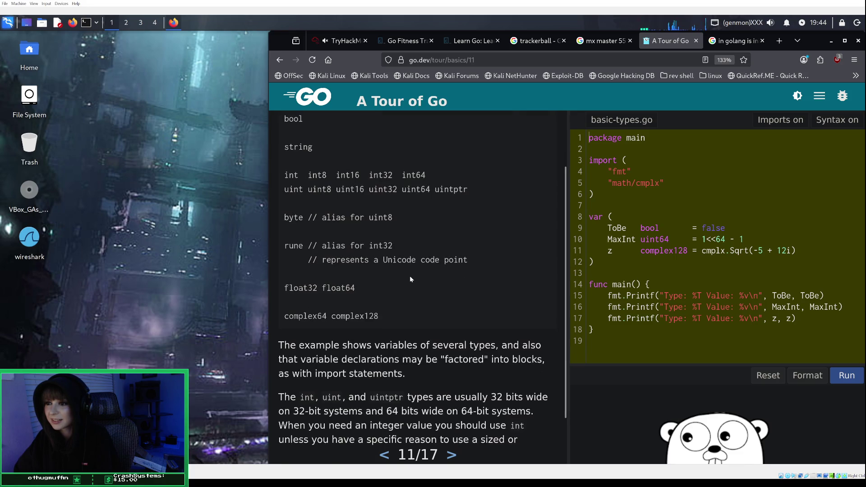
pyautogui.scroll(2, 410, 279)
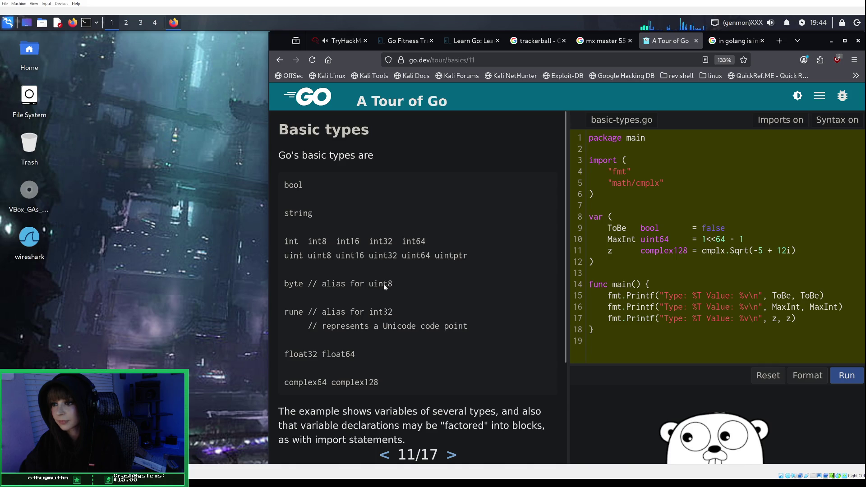
pyautogui.scroll(-3, 384, 283)
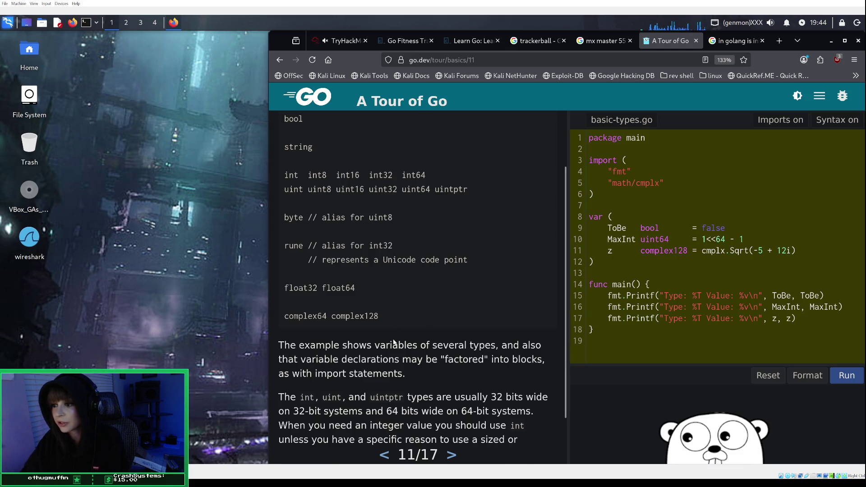
pyautogui.scroll(-1, 394, 344)
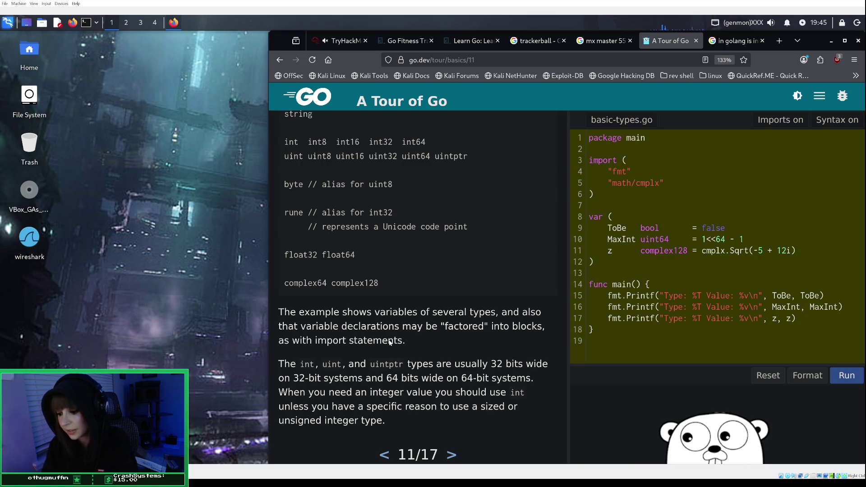
pyautogui.hotkey('shift', 'Return')
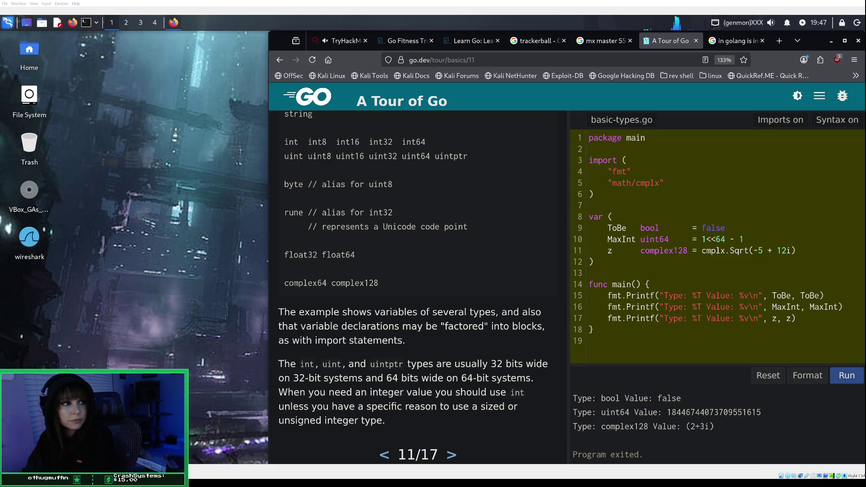
pyautogui.click(344, 41)
# - Scroll the FlareVM room page toward the Learning Objectives and Room Prerequisites sections
pyautogui.scroll(3, 485, 225)
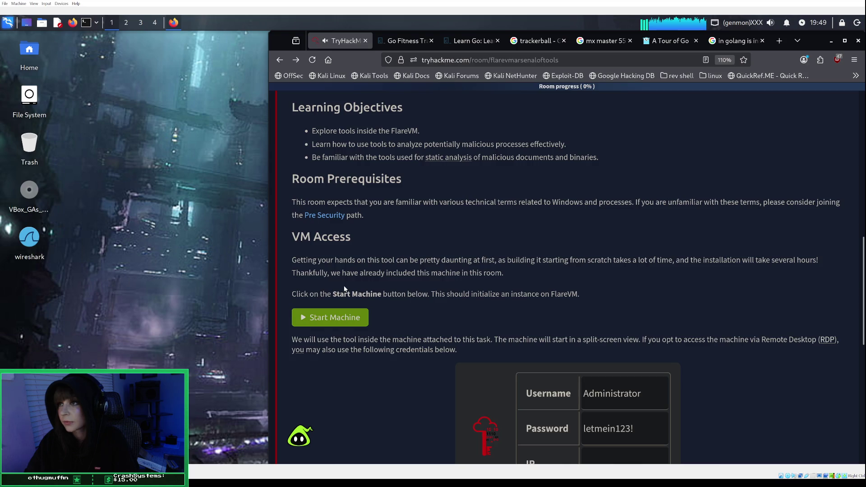
# - Scroll the Introduction task down to the VM Access credentials table and open a terminal
pyautogui.scroll(10, 344, 289)
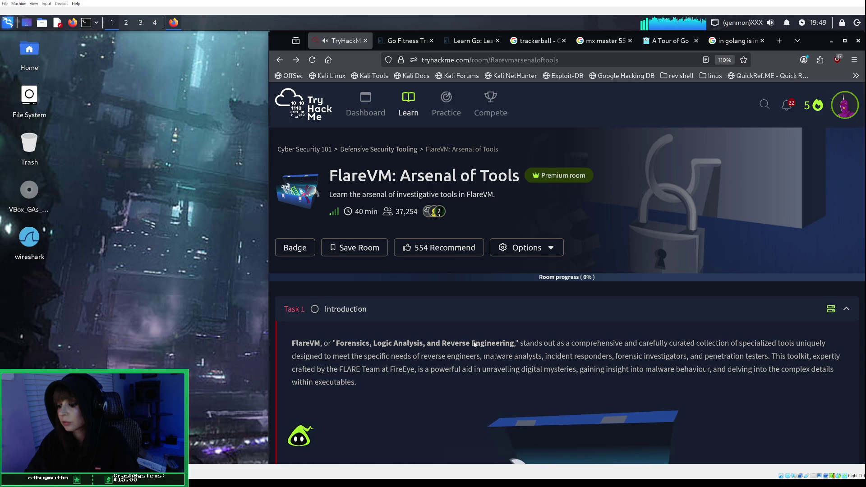
pyautogui.scroll(-3, 475, 345)
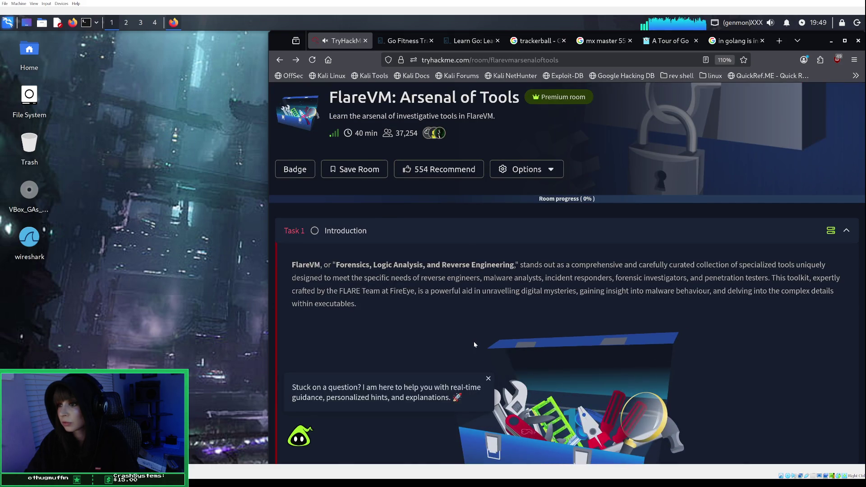
pyautogui.scroll(-3, 474, 344)
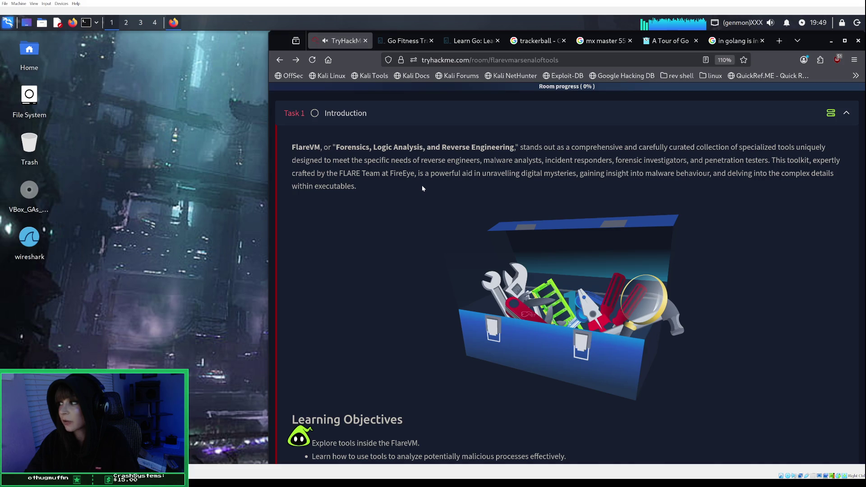
pyautogui.scroll(-2, 422, 189)
pyautogui.scroll(-5, 423, 188)
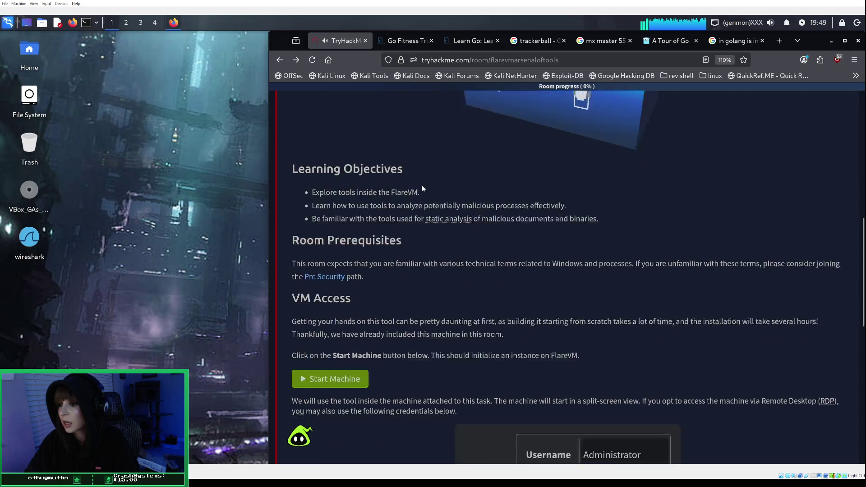
pyautogui.scroll(-1, 423, 189)
pyautogui.scroll(-1, 385, 291)
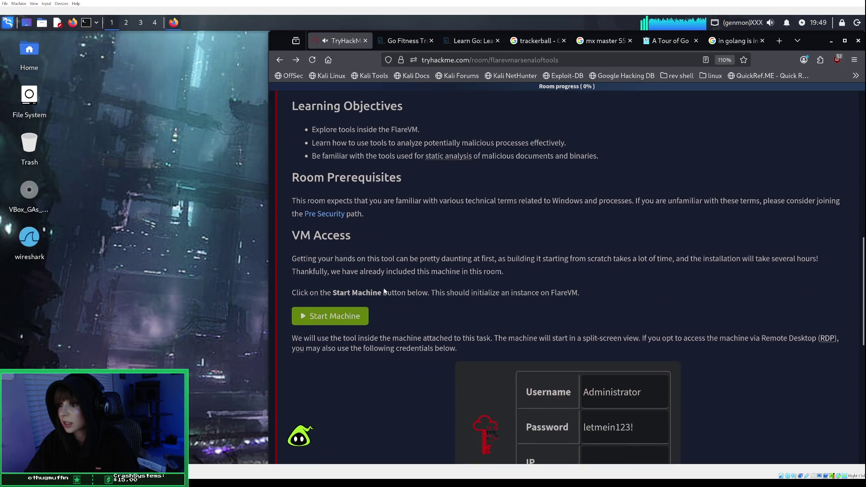
pyautogui.scroll(-2, 385, 291)
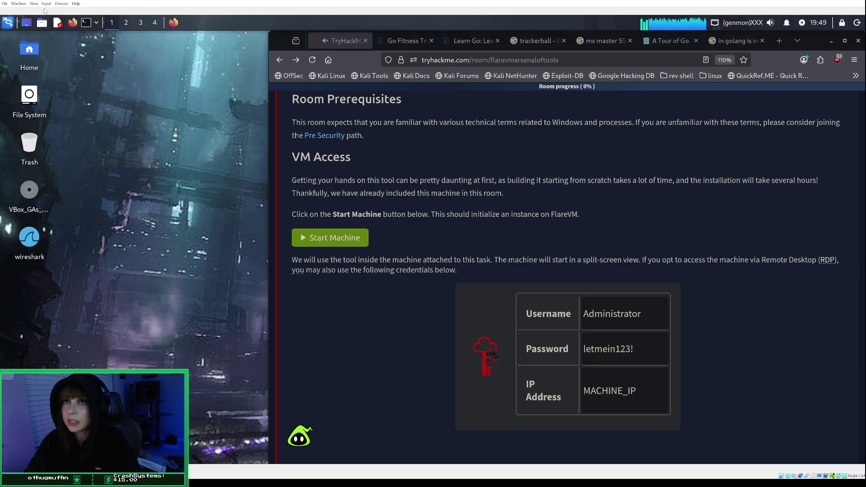
pyautogui.click(87, 22)
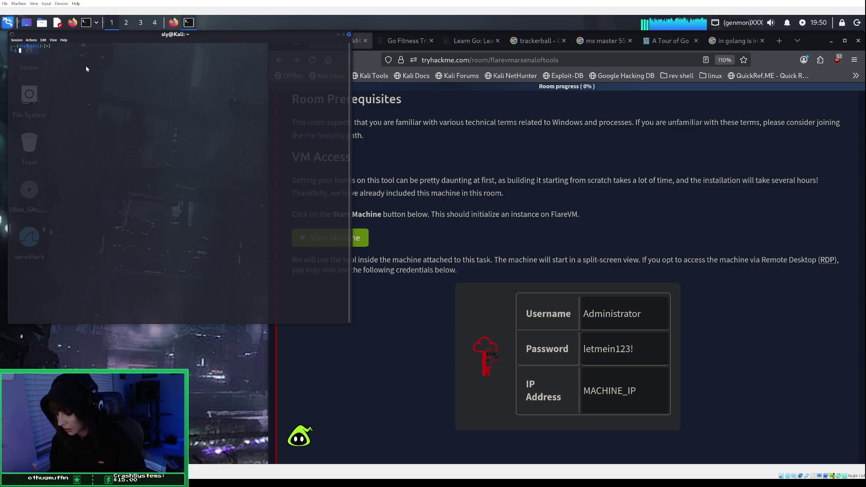
# - Enlarge the terminal text, cd into Downloads and start the TryHackMe OpenVPN connection with sudo
pyautogui.hotkey('ctrl', '+')
pyautogui.hotkey('ctrl', '+')
pyautogui.hotkey('ctrl', '+')
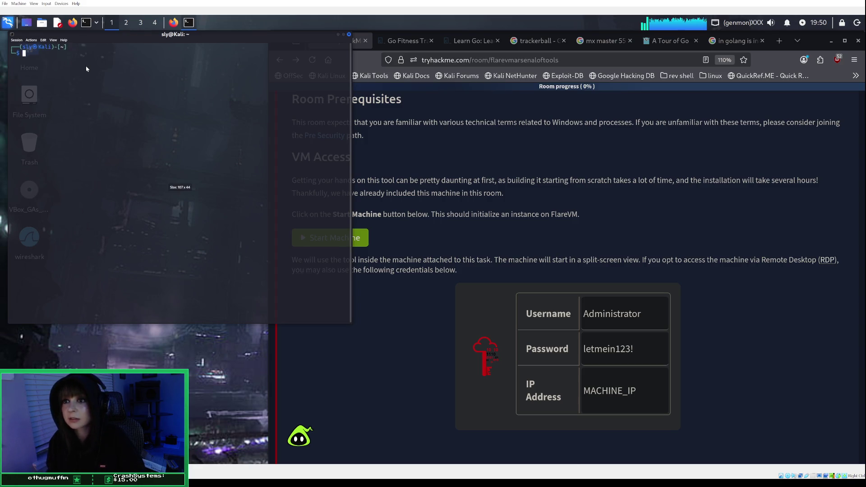
pyautogui.hotkey('ctrl', '+')
pyautogui.hotkey('ctrl', '+')
pyautogui.hotkey('ctrl', '+')
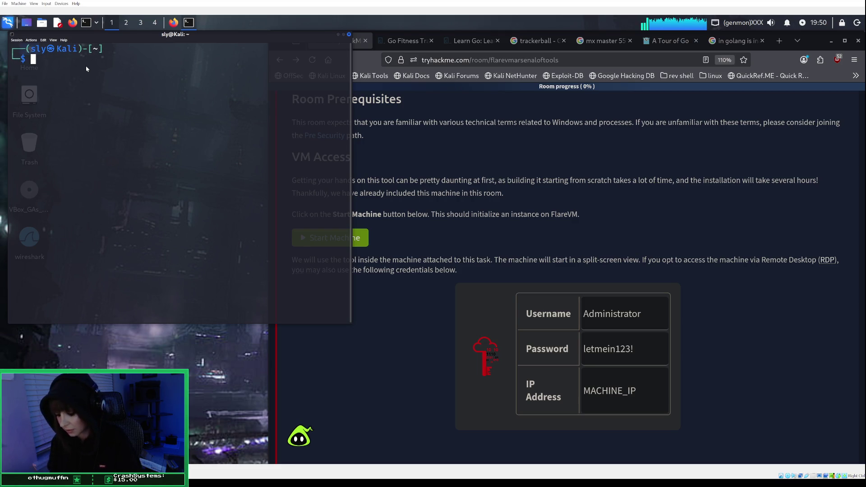
pyautogui.write('cd Downloads')
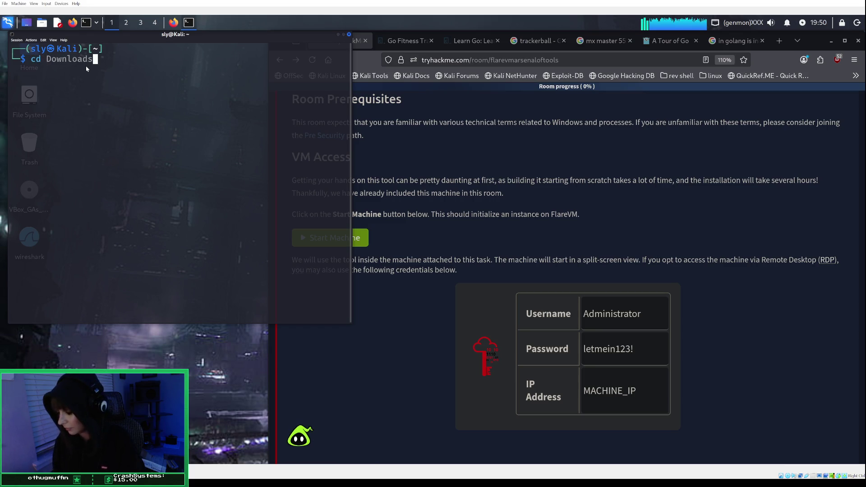
pyautogui.press('Return')
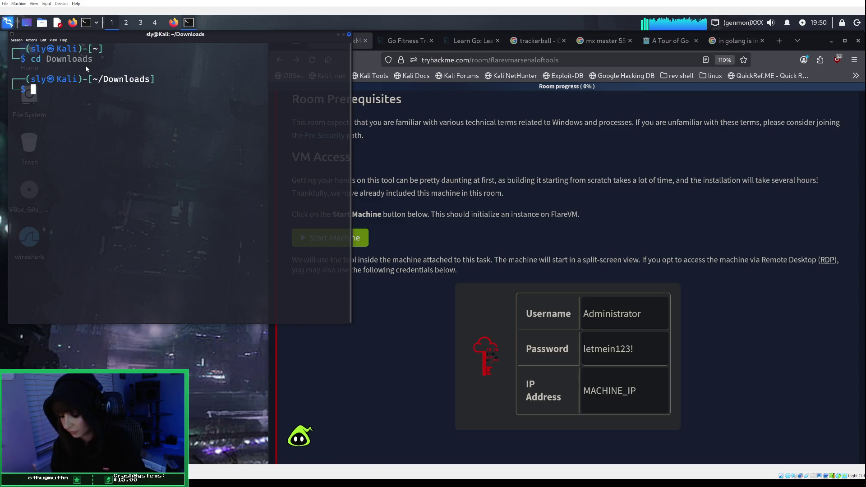
pyautogui.write('sudo openvpn eu-west-1-Slyborg-regular.ovpn')
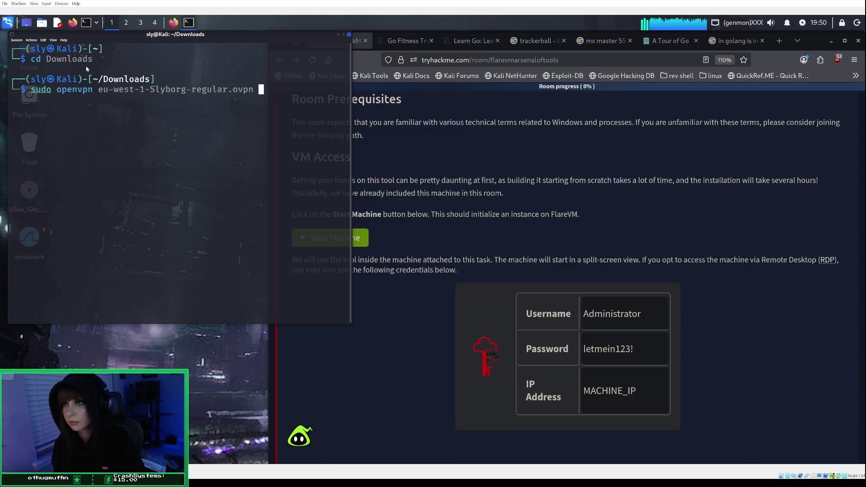
pyautogui.press('Return')
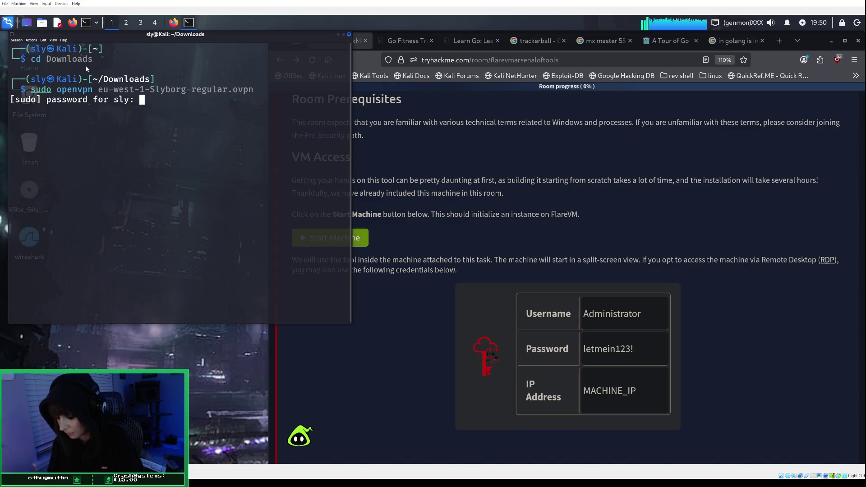
pyautogui.press('Return')
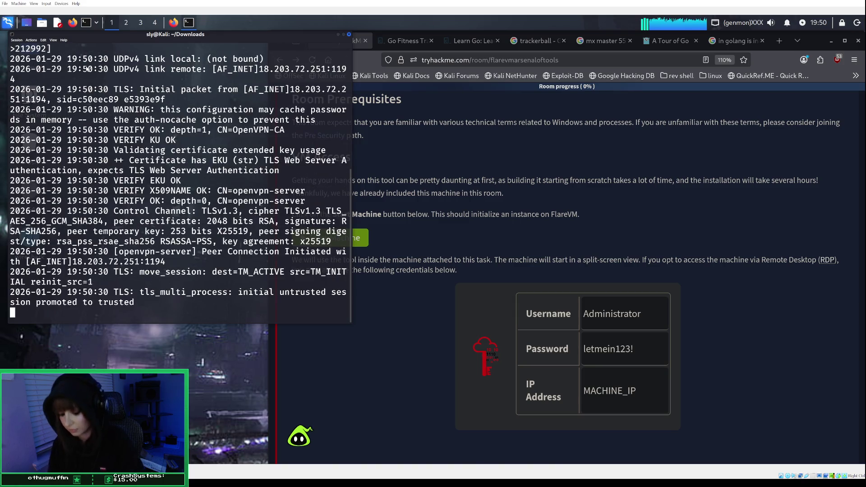
# - Open a second terminal tab with slightly enlarged text
pyautogui.hotkey('ctrl', 'shift', 't')
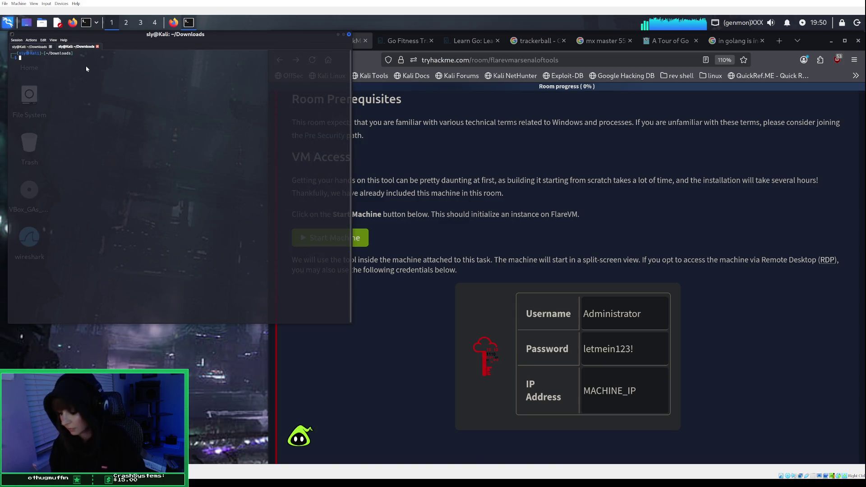
pyautogui.hotkey('ctrl', '+')
pyautogui.hotkey('ctrl', '+')
pyautogui.hotkey('ctrl', '+')
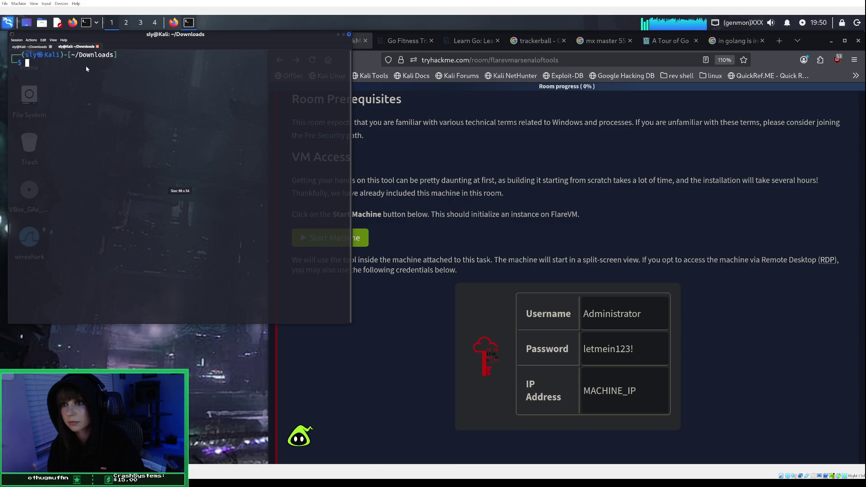
pyautogui.hotkey('ctrl', '+')
pyautogui.hotkey('ctrl', '+')
pyautogui.hotkey('ctrl', '+')
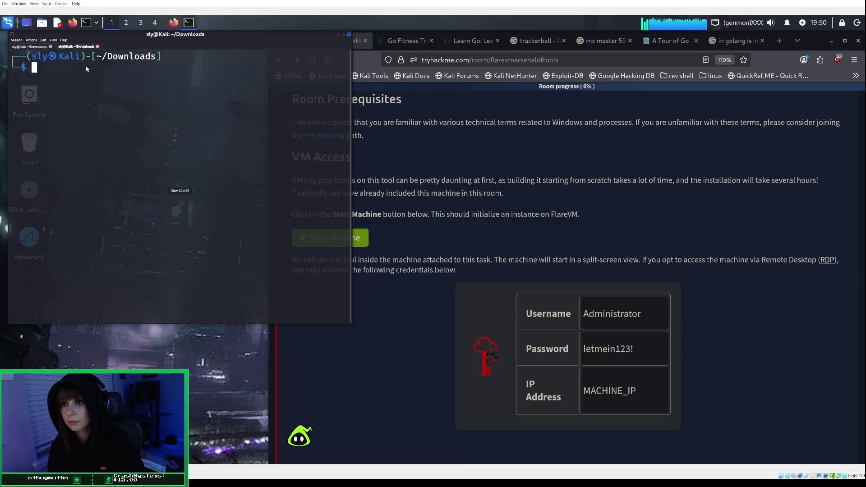
pyautogui.hotkey('ctrl', '-')
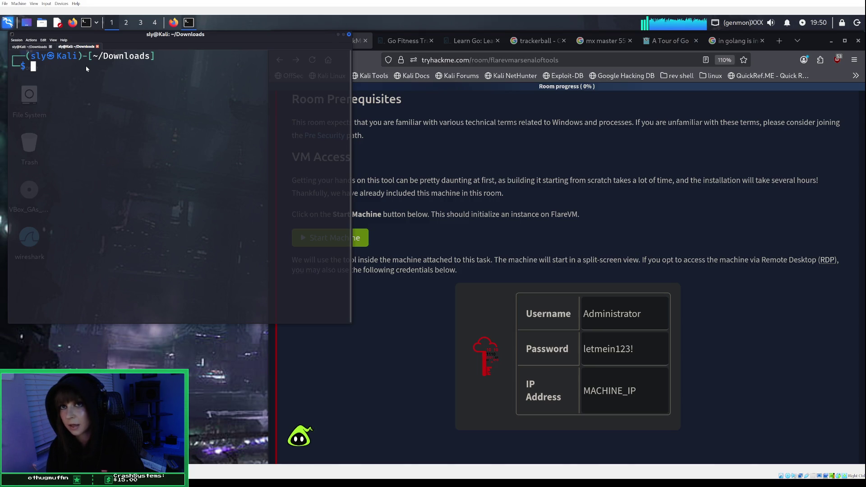
# - Launch remmina, move its window aside and open the Quick Connect RDP profile for editing
pyautogui.write('remmina')
pyautogui.press('Return')
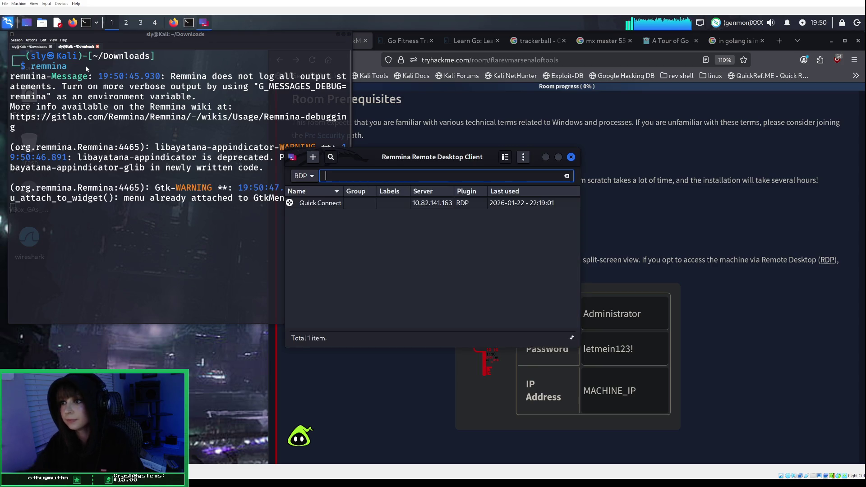
pyautogui.moveTo(413, 158)
pyautogui.mouseDown()
pyautogui.moveTo(322, 141)
pyautogui.moveTo(250, 112)
pyautogui.mouseUp()
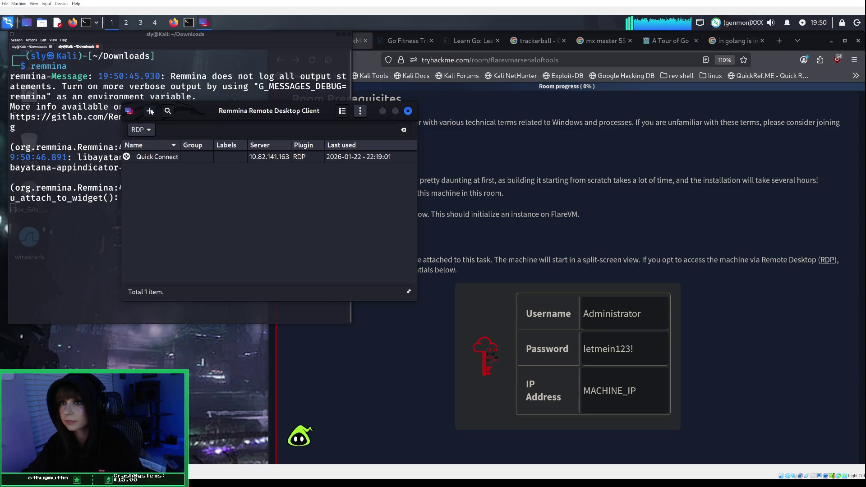
pyautogui.doubleClick(200, 163)
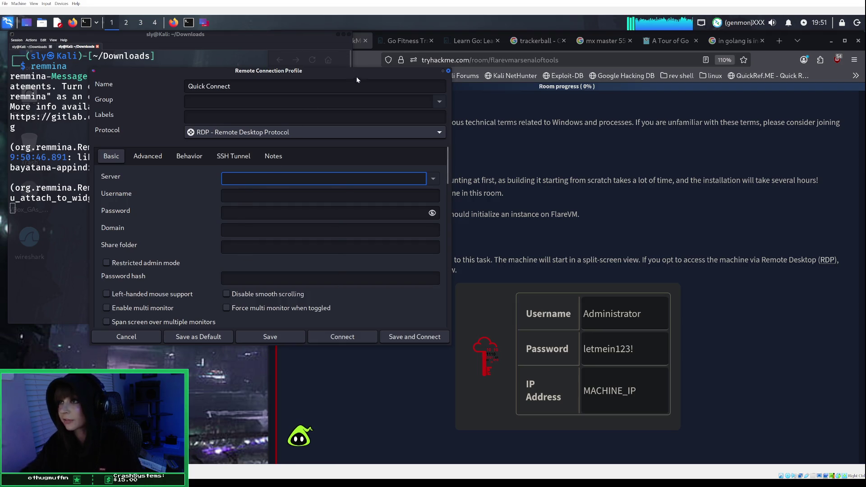
pyautogui.click(582, 143)
# - Start the FlareVM machine, scroll to its IP address 10.81.181.184, then close the split view
pyautogui.click(356, 243)
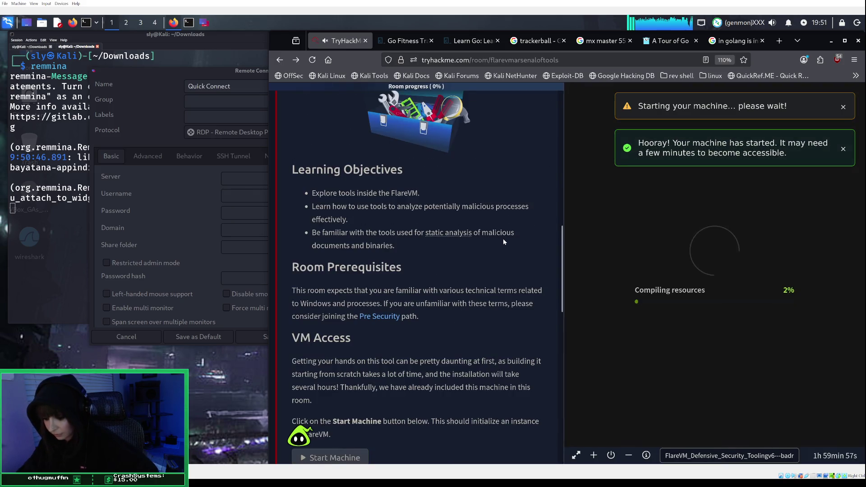
pyautogui.scroll(1, 504, 242)
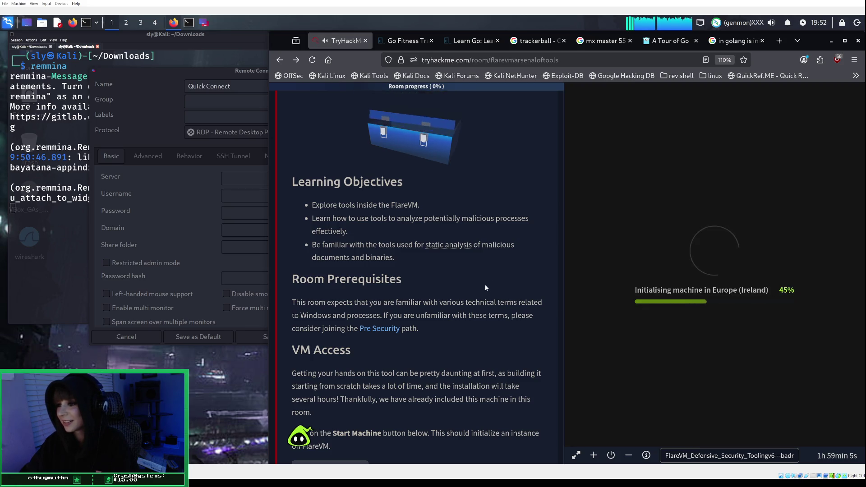
pyautogui.scroll(-3, 486, 287)
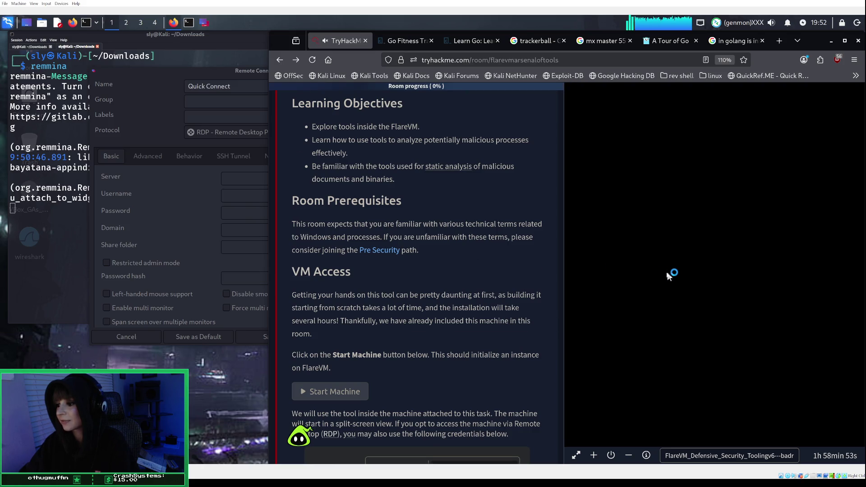
pyautogui.scroll(-2, 669, 276)
pyautogui.scroll(-2, 543, 273)
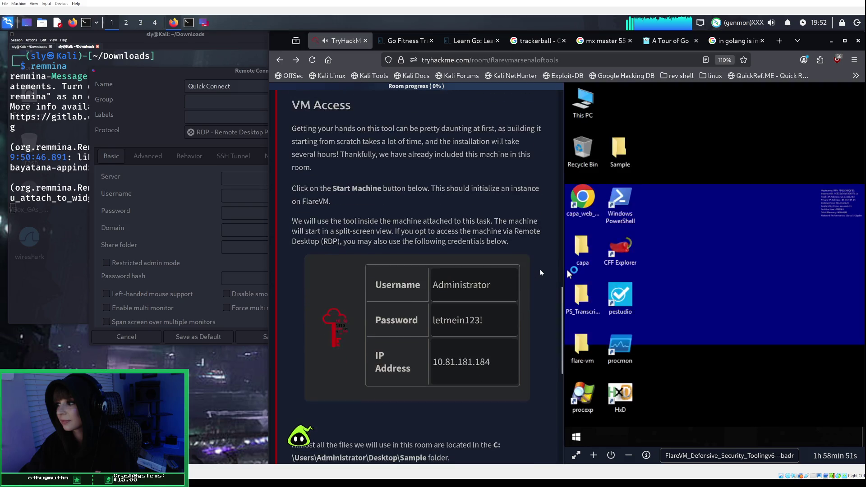
pyautogui.click(629, 456)
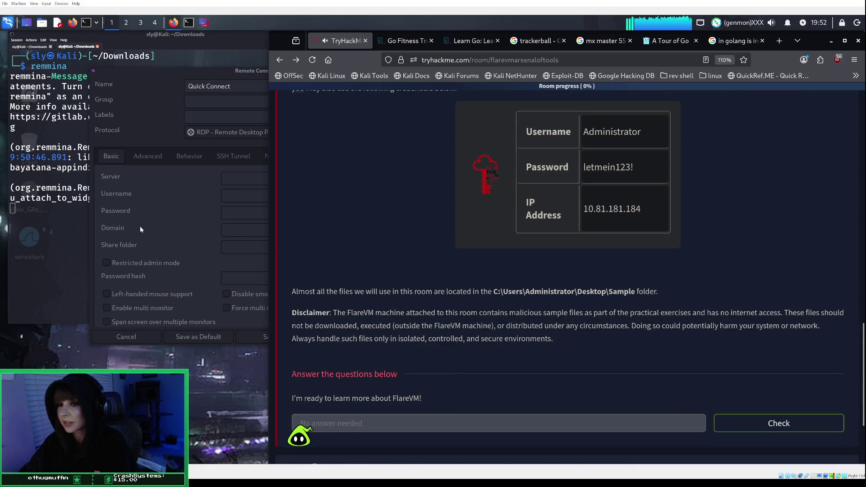
# - Enter 10.81.181.184 as the Remmina profile's server, then scroll up the TryHackMe room page
pyautogui.click(140, 209)
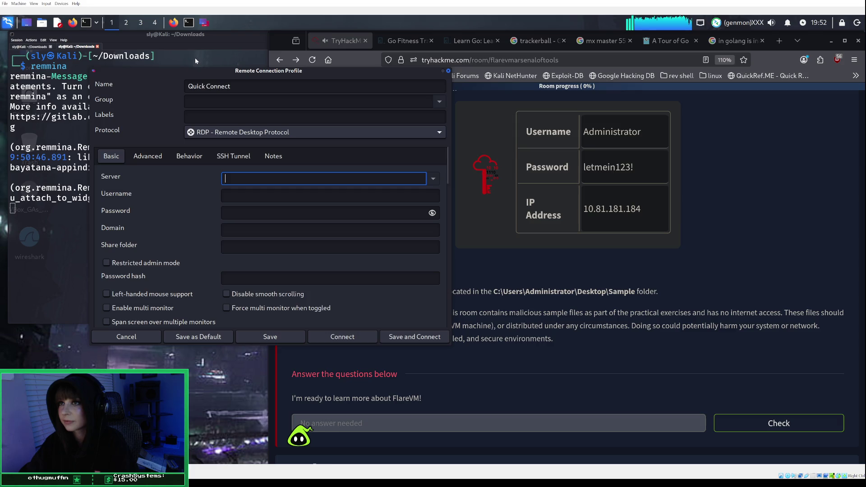
pyautogui.click(195, 58)
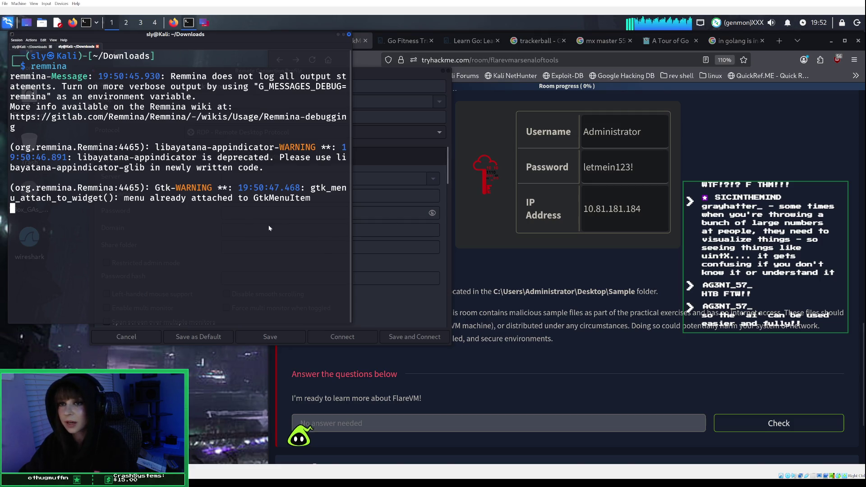
pyautogui.click(392, 194)
pyautogui.click(266, 178)
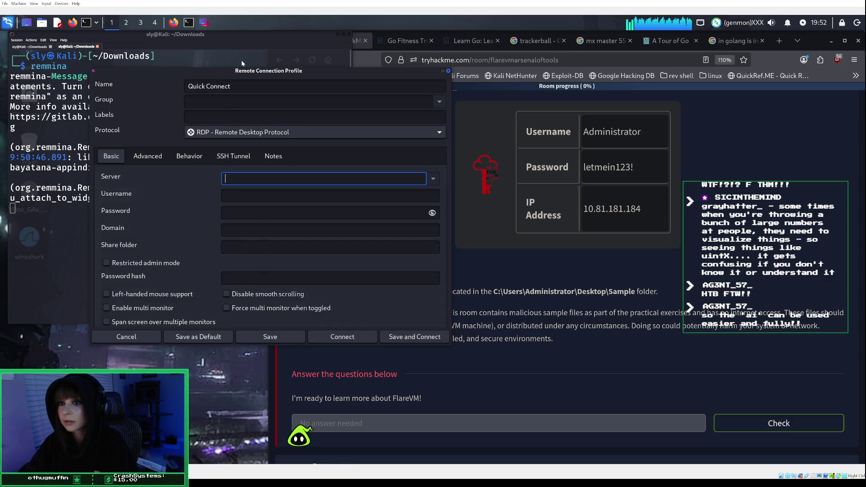
pyautogui.moveTo(230, 71); pyautogui.dragTo(206, 71)
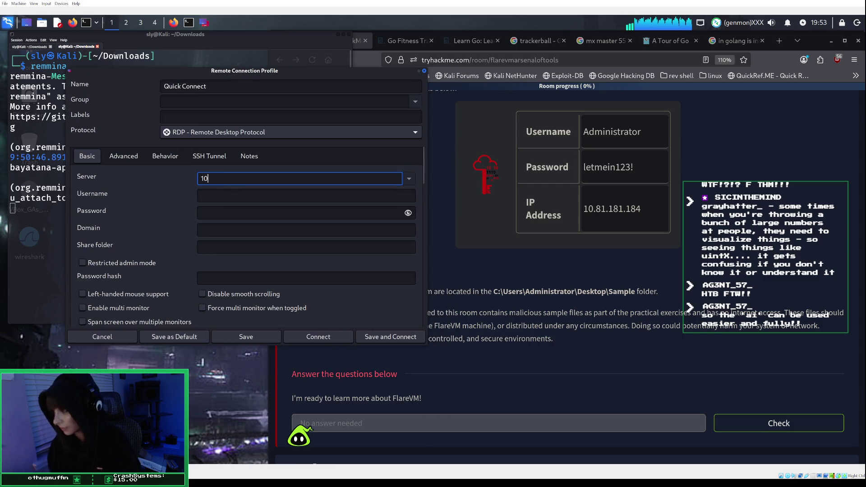
pyautogui.write('81.')
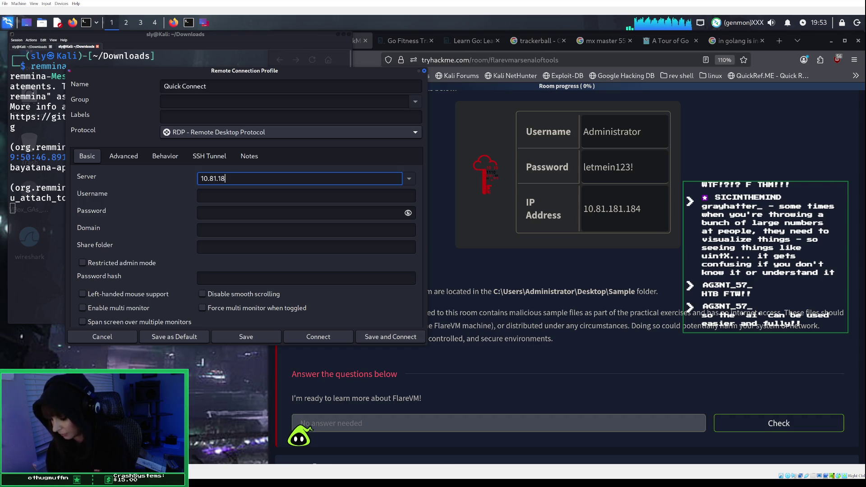
pyautogui.write('184')
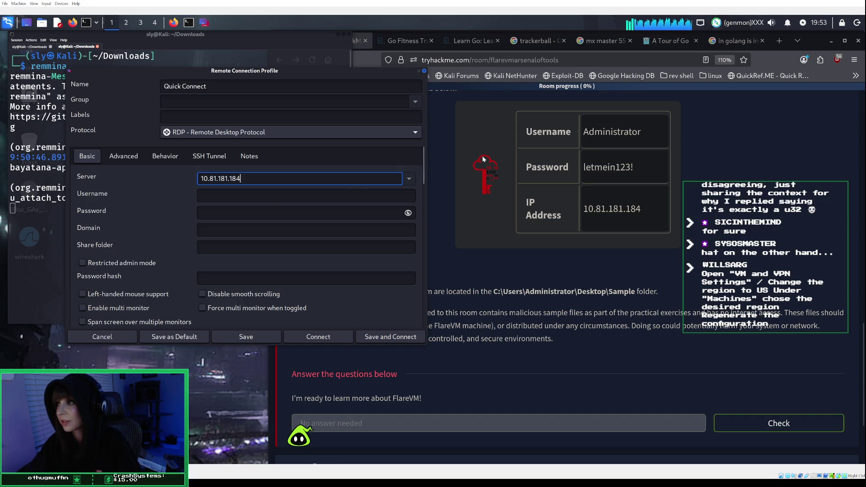
pyautogui.click(443, 158)
pyautogui.scroll(2, 496, 112)
pyautogui.scroll(5, 629, 245)
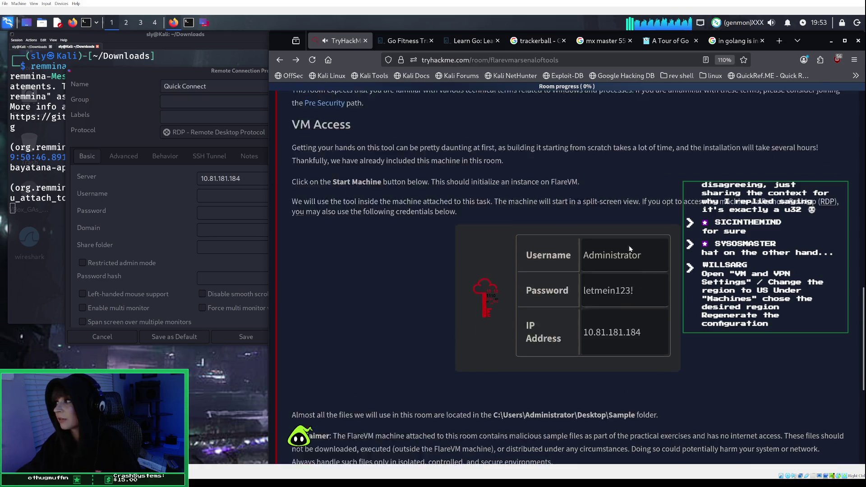
# - Scroll back up to the FlareVM room's machine info and open a blank Firefox tab
pyautogui.scroll(10, 628, 244)
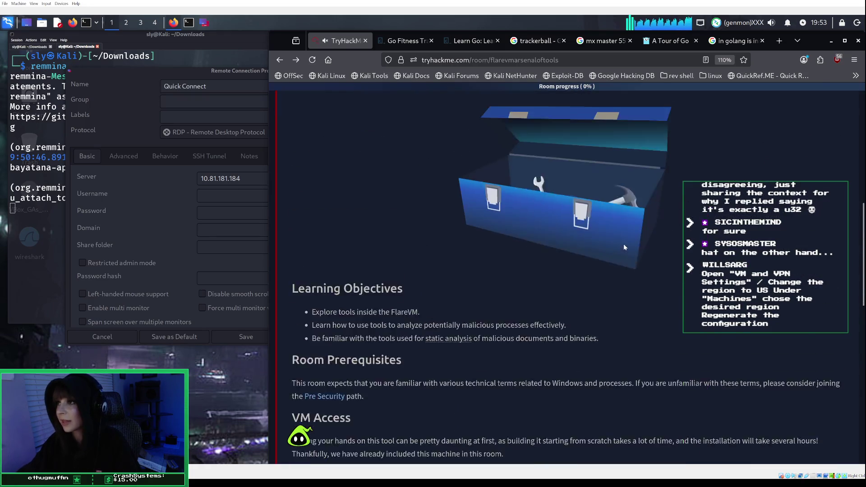
pyautogui.scroll(7, 622, 242)
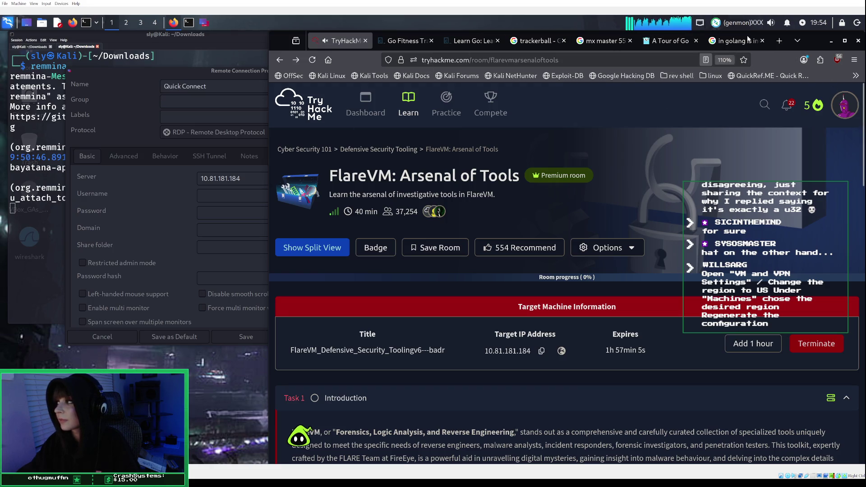
pyautogui.click(779, 42)
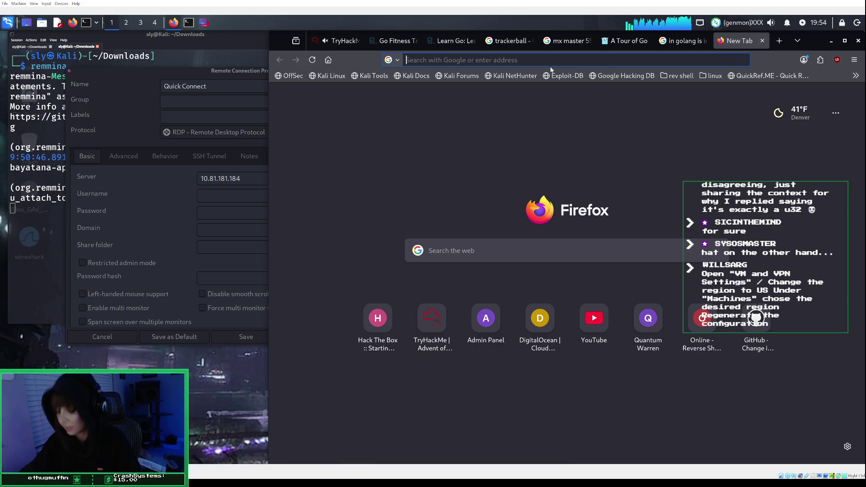
# - Open the TryHackMe Access page, check the OpenVPN connection via Europe (Ireland), then return to the room
pyautogui.write('trh')
pyautogui.press('BackSpace')
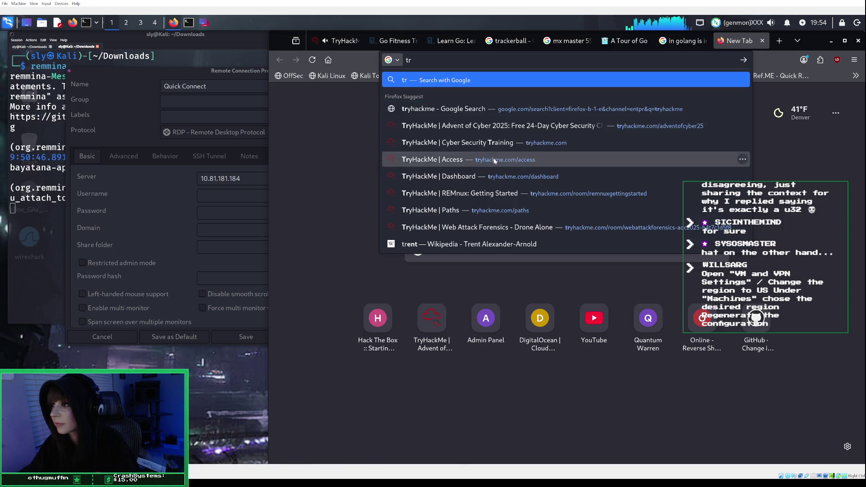
pyautogui.click(494, 159)
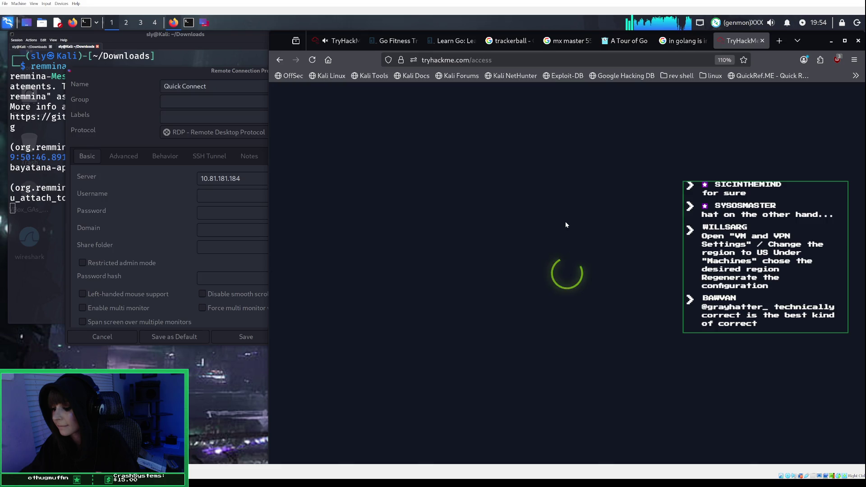
pyautogui.scroll(-4, 586, 238)
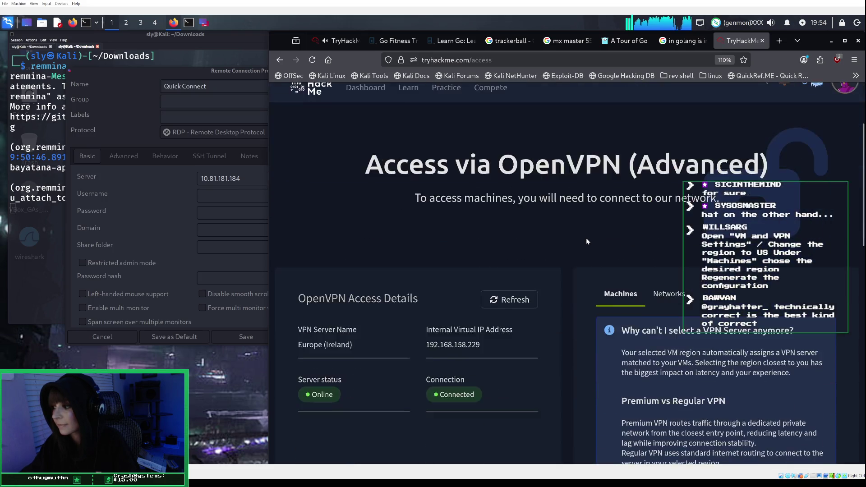
pyautogui.scroll(-2, 587, 238)
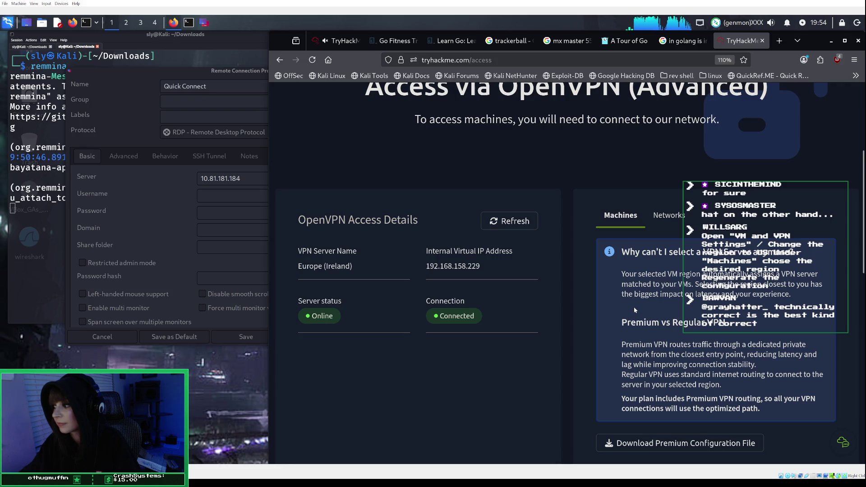
pyautogui.scroll(-1, 635, 310)
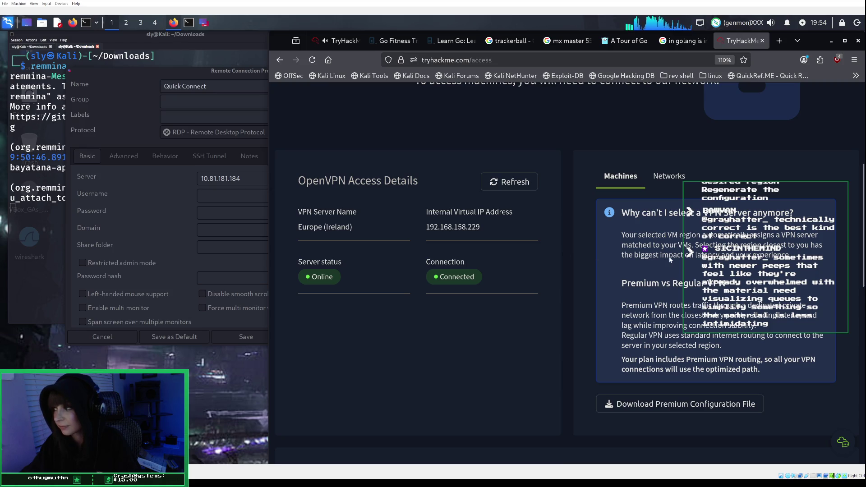
pyautogui.click(346, 43)
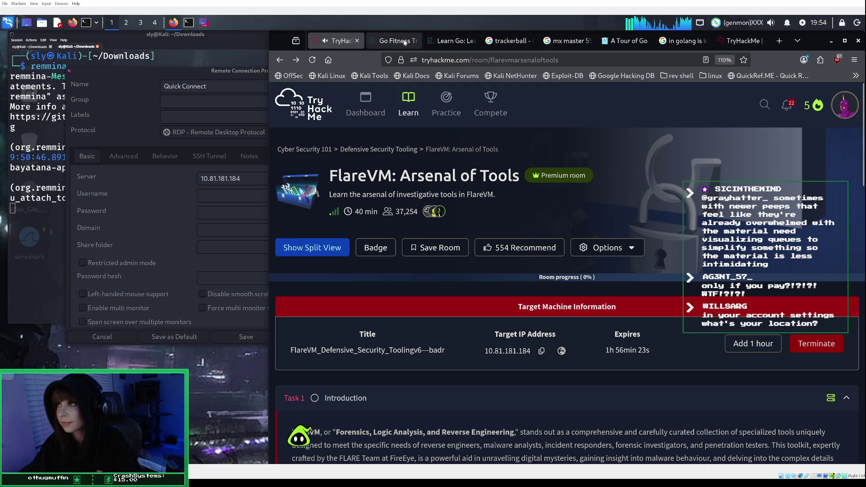
# - Close the TryHackMe Access tab and go back to the FlareVM room tab
pyautogui.click(738, 42)
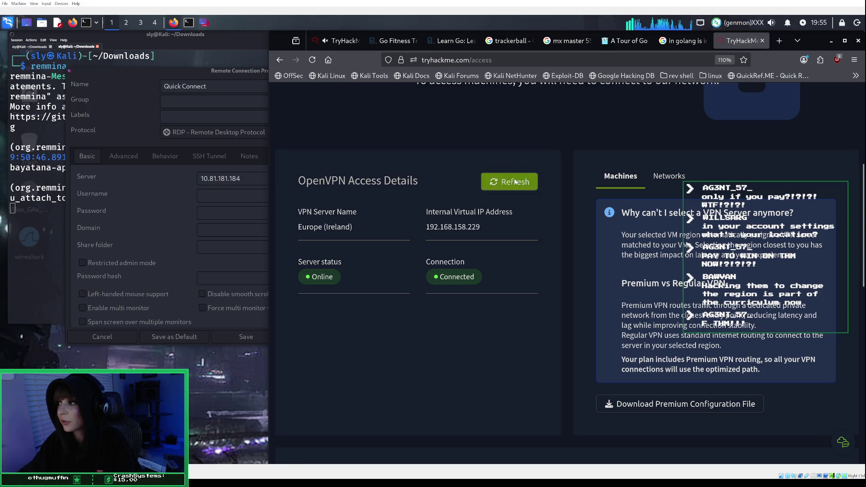
pyautogui.click(762, 42)
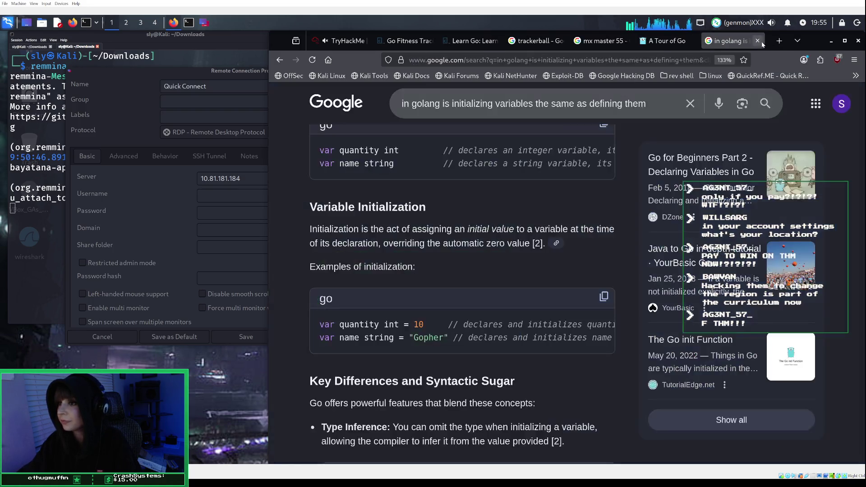
pyautogui.click(343, 40)
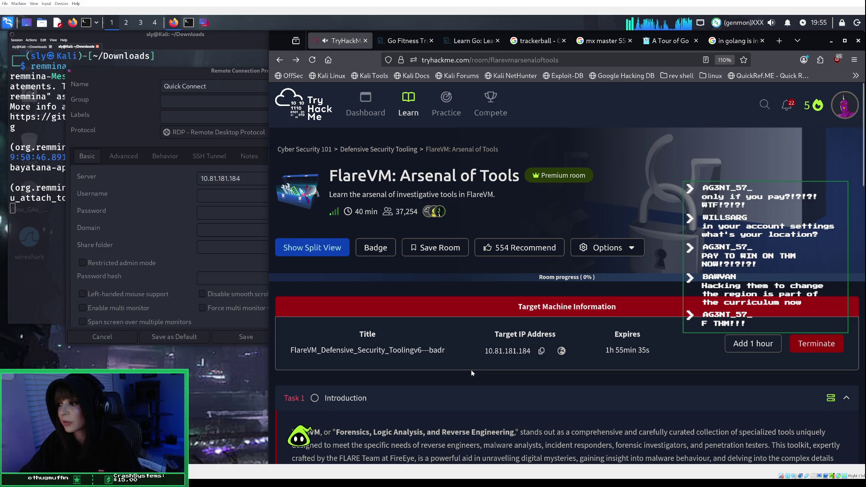
# - Bring Remmina's RDP profile for 10.81.181.184 back to the front
pyautogui.scroll(-1, 472, 372)
pyautogui.scroll(-2, 472, 371)
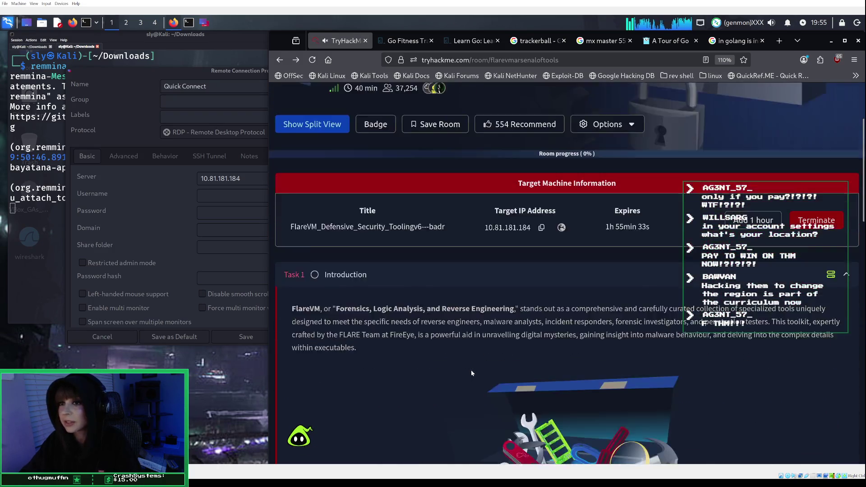
pyautogui.scroll(-1, 472, 373)
pyautogui.click(178, 209)
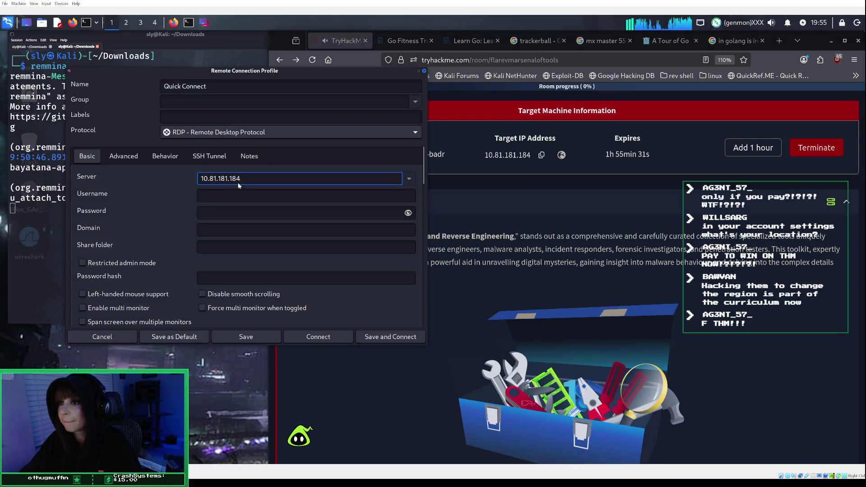
# - Enter username Administrator and the room's password in the Remmina profile, then connect
pyautogui.click(225, 195)
pyautogui.click(537, 245)
pyautogui.scroll(-15, 537, 245)
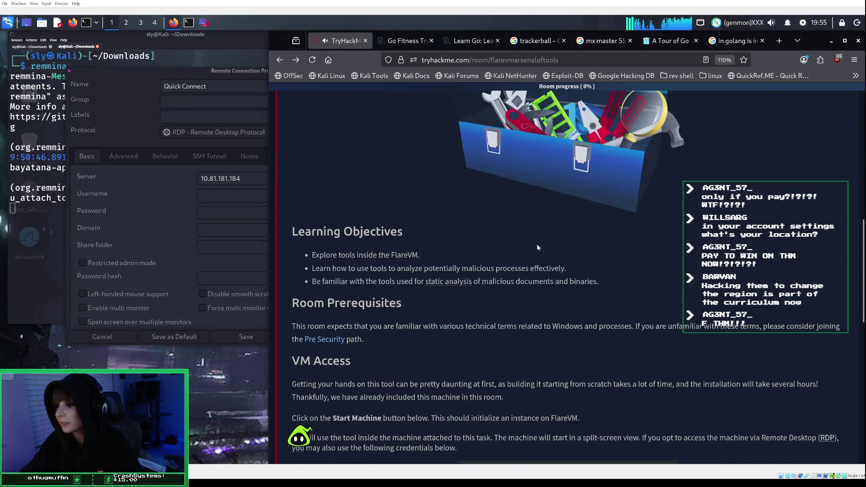
pyautogui.scroll(-4, 538, 244)
pyautogui.scroll(4, 523, 246)
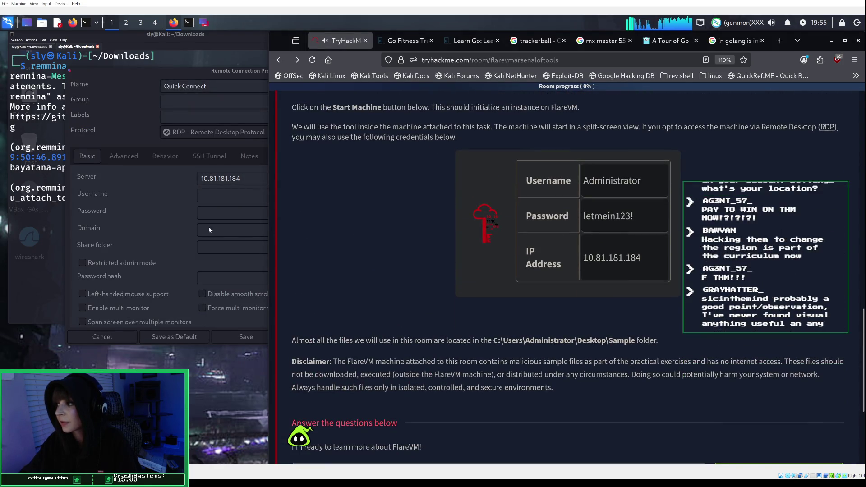
pyautogui.click(223, 193)
pyautogui.write('Adminis')
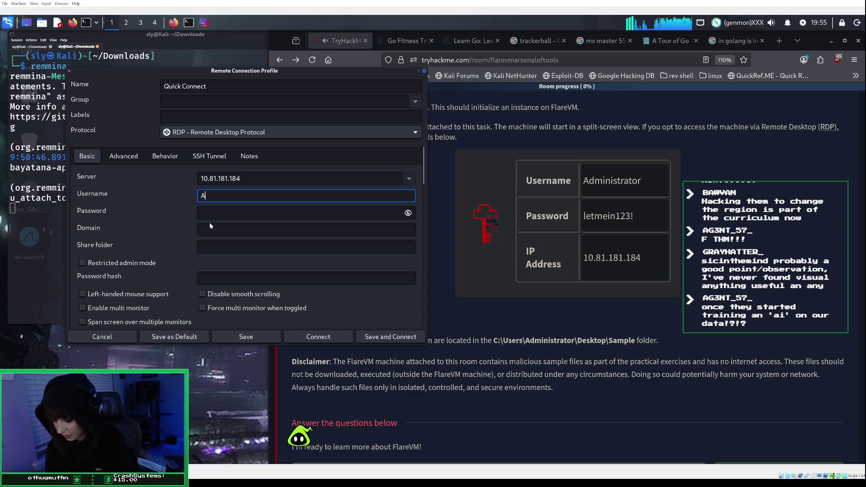
pyautogui.write('trator')
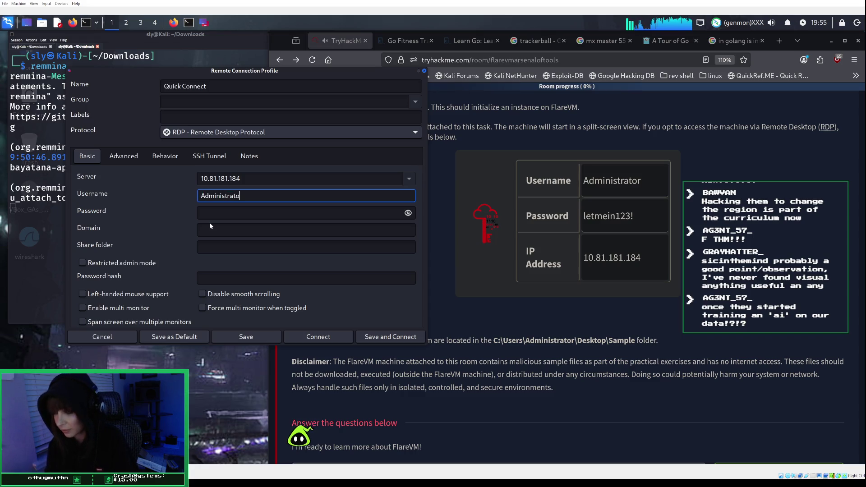
pyautogui.click(266, 213)
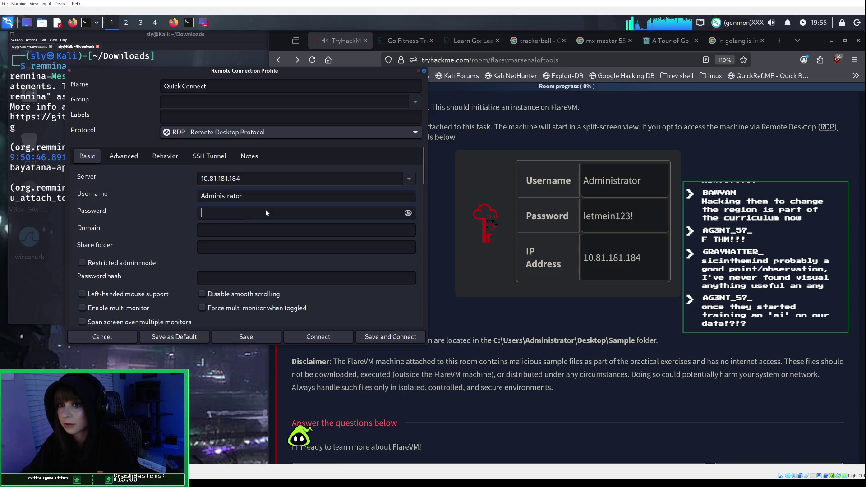
pyautogui.write('letmei')
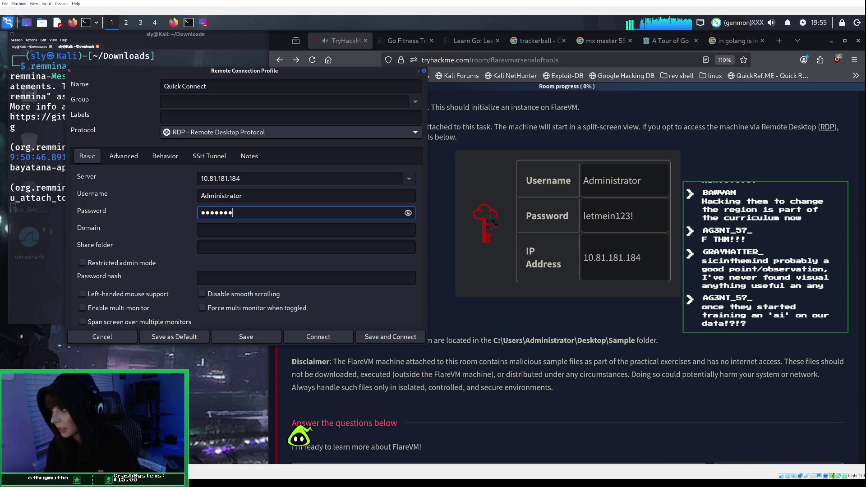
pyautogui.write('n123')
pyautogui.press('Return')
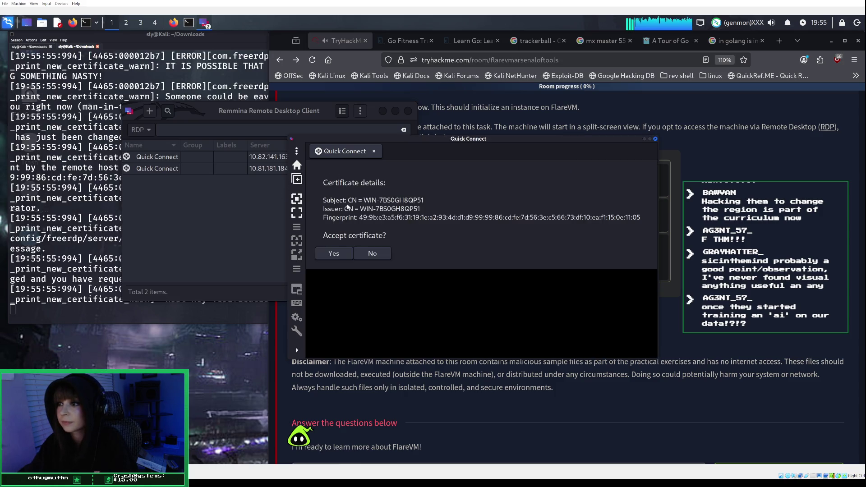
# - Accept the certificate, view the FlareVM desktop full screen, then close it and select 10.81.181.184
pyautogui.click(336, 255)
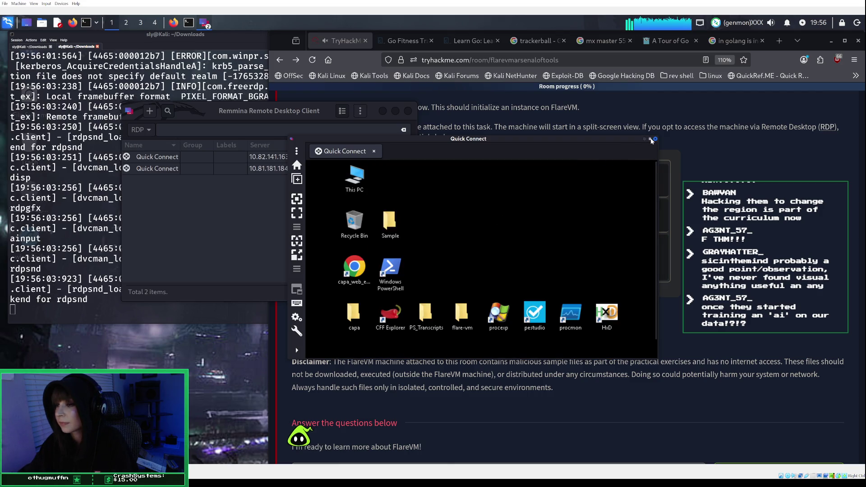
pyautogui.click(651, 140)
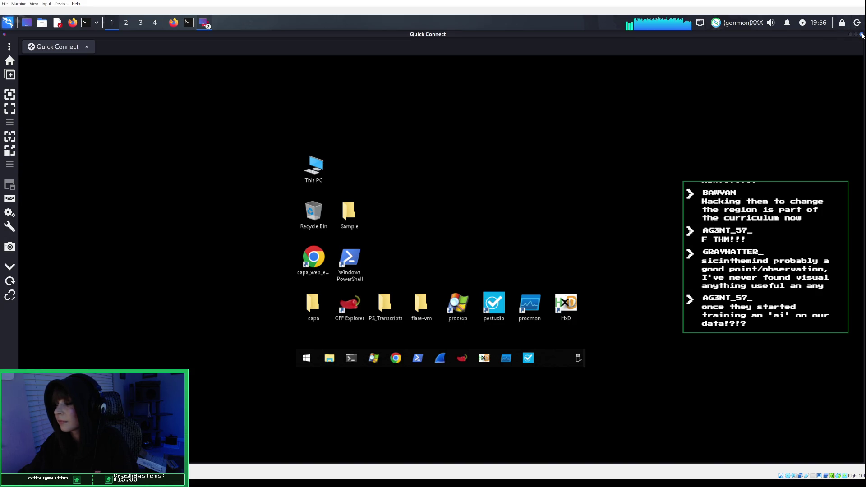
pyautogui.click(863, 36)
pyautogui.click(450, 266)
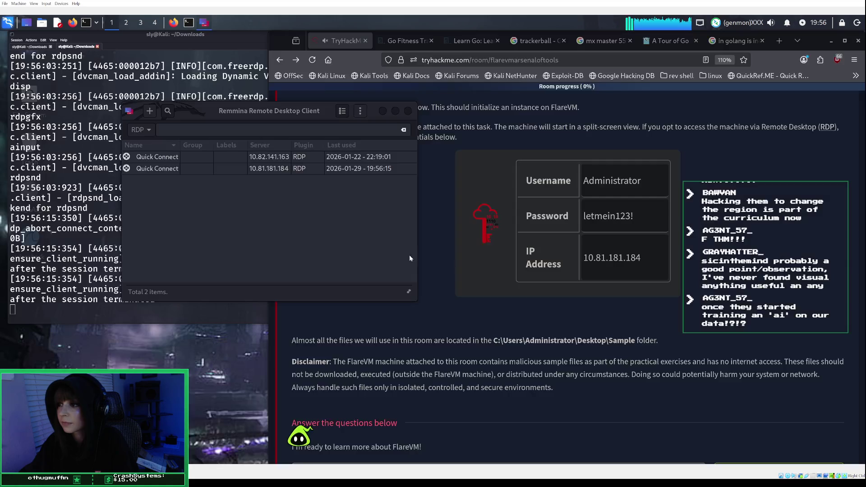
pyautogui.click(222, 158)
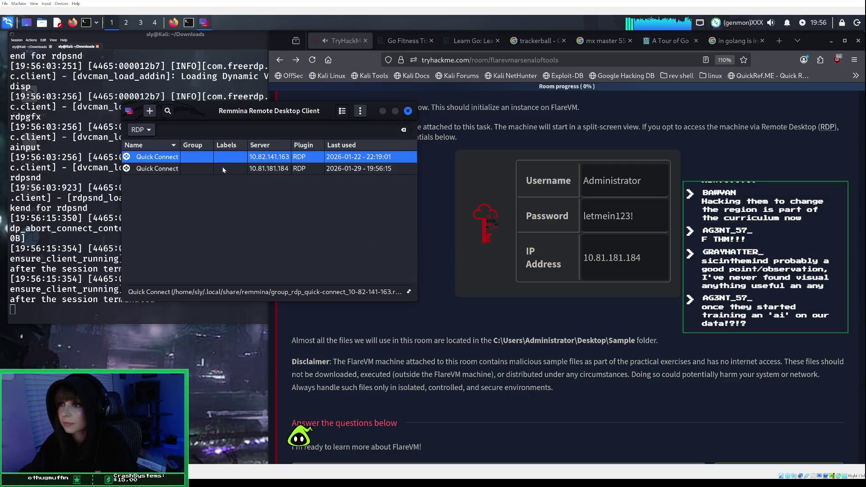
pyautogui.click(222, 171)
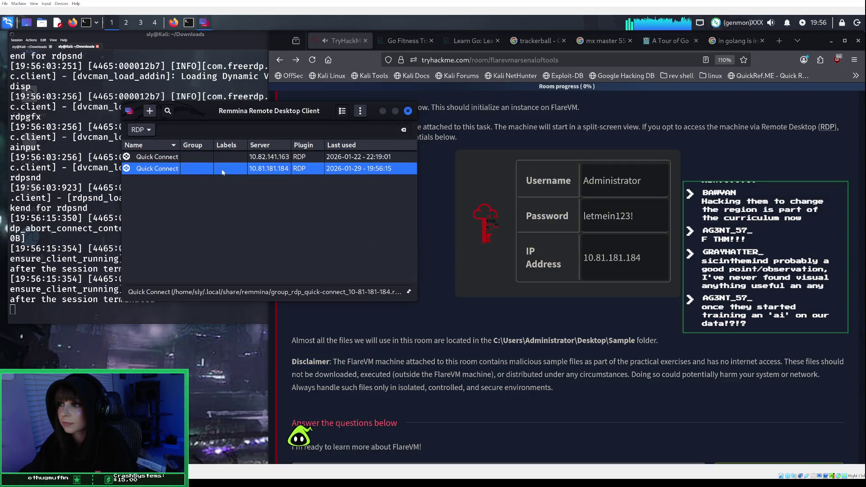
# - Reconnect to 10.81.181.184 from its Quick Connect entry's Connect action, then minimize the session
pyautogui.rightClick(221, 171)
pyautogui.click(157, 171)
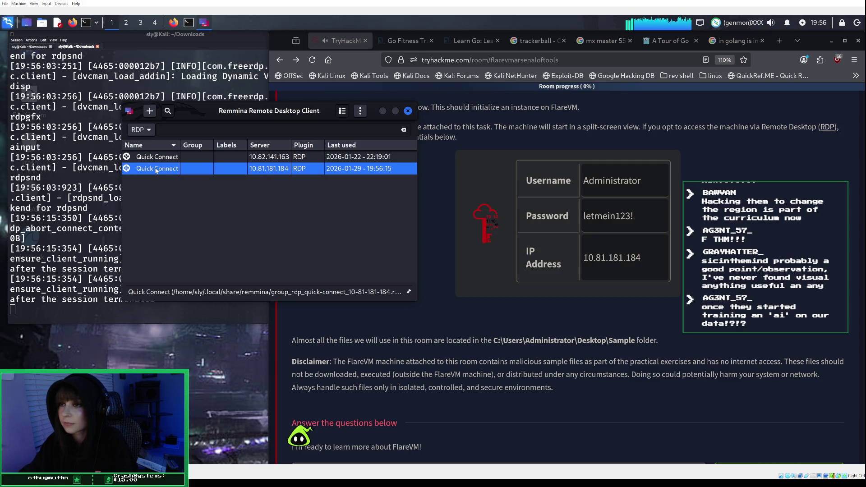
pyautogui.rightClick(135, 169)
pyautogui.click(145, 174)
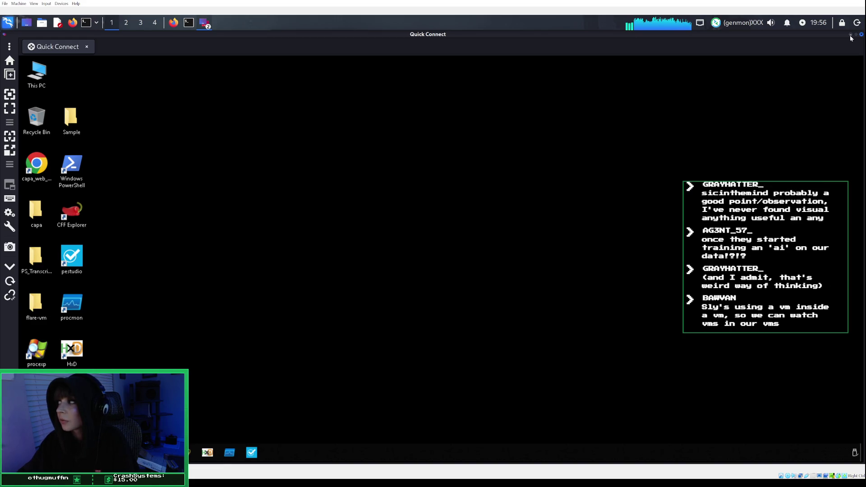
pyautogui.click(851, 37)
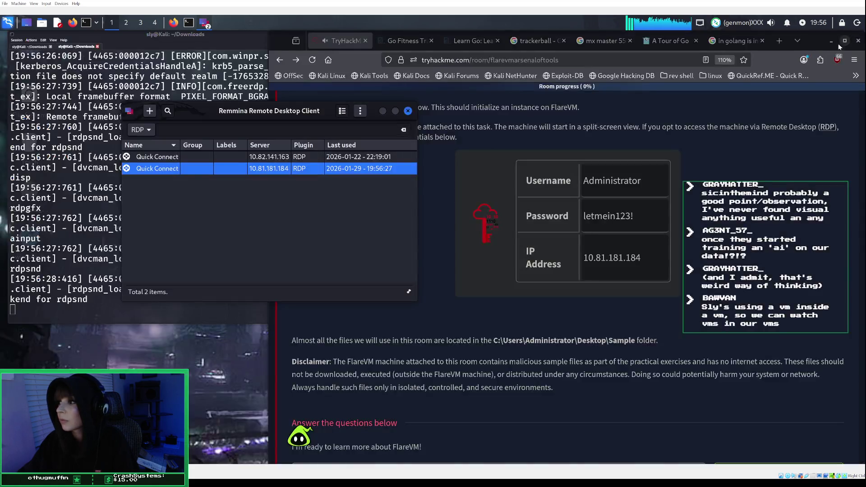
# - Back in the room, dismiss the 7-day streak modal and expand Task 2 Arsenal of Tools
pyautogui.click(426, 141)
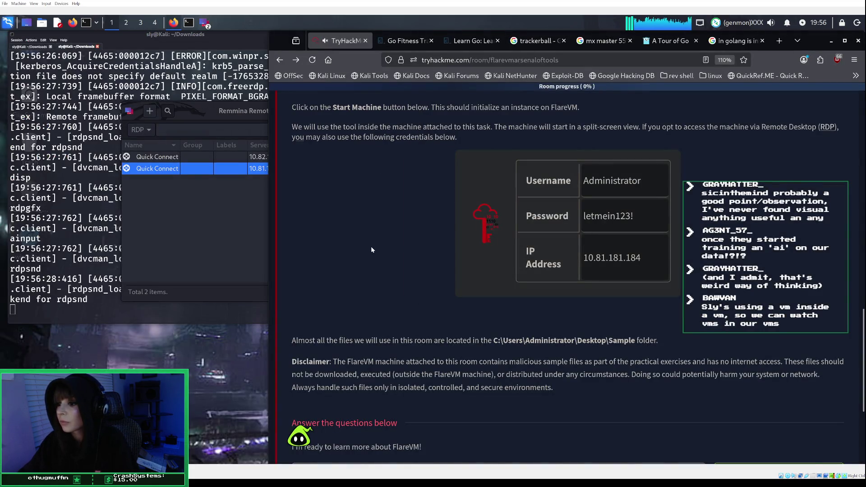
pyautogui.scroll(-3, 371, 246)
pyautogui.scroll(-3, 372, 249)
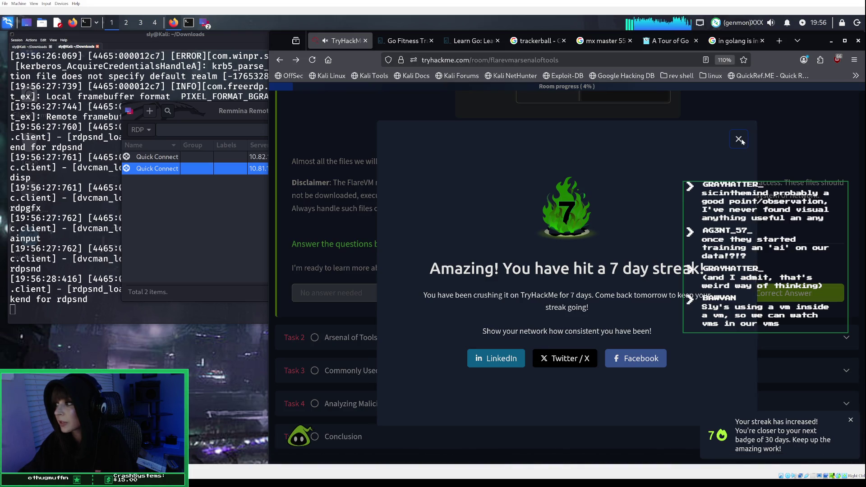
pyautogui.click(740, 140)
pyautogui.click(443, 343)
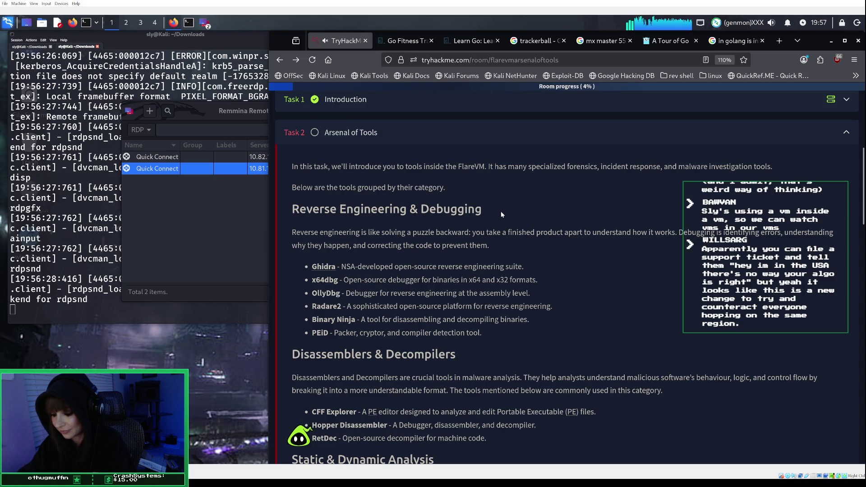
pyautogui.scroll(-3, 453, 235)
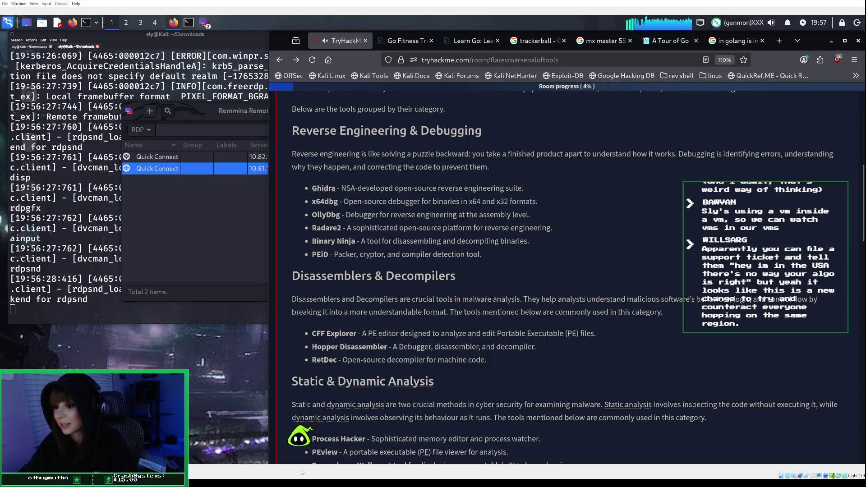
pyautogui.moveTo(303, 441)
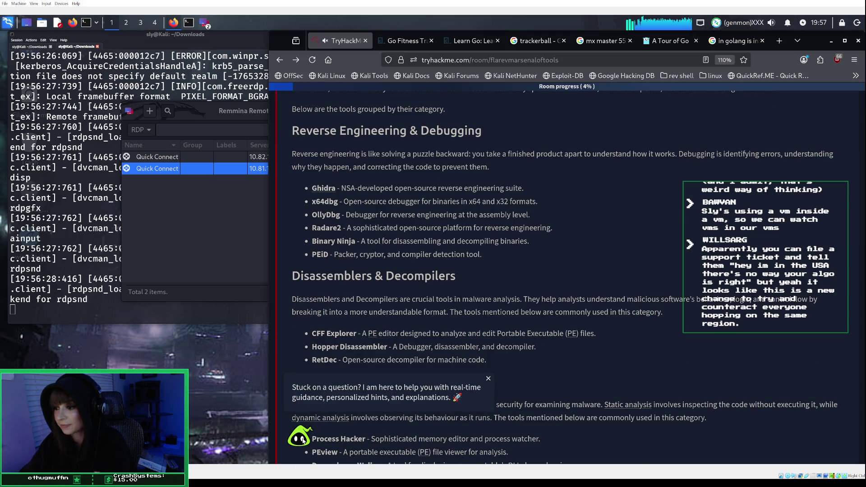
pyautogui.click(300, 436)
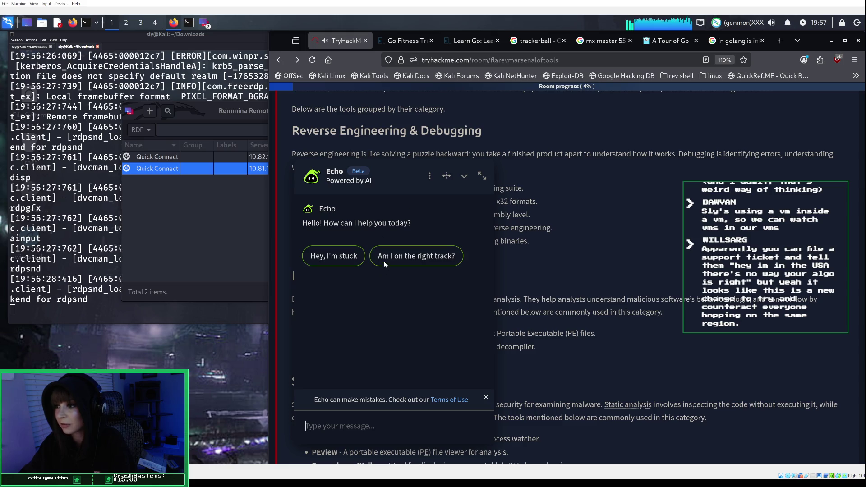
pyautogui.click(464, 179)
pyautogui.scroll(-2, 475, 381)
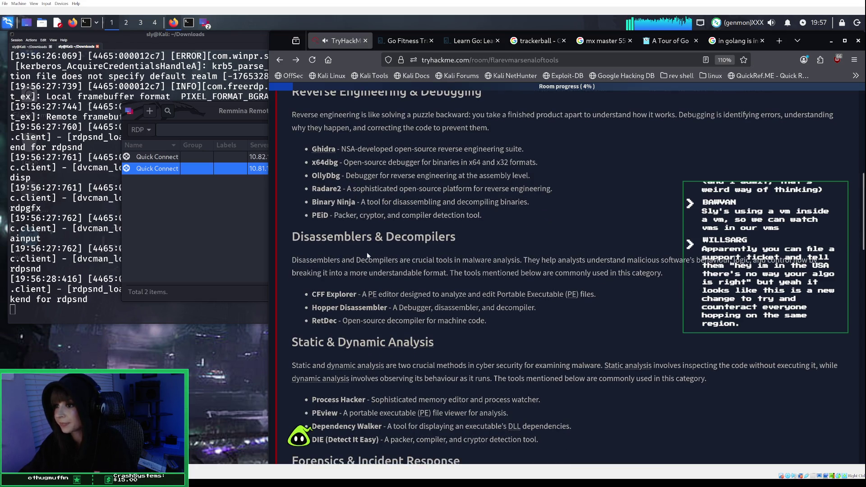
pyautogui.scroll(4, 367, 253)
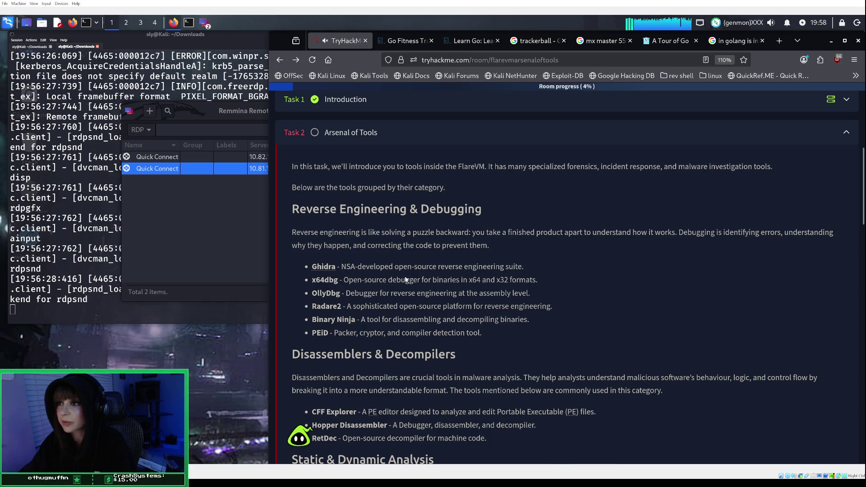
pyautogui.scroll(-1, 406, 280)
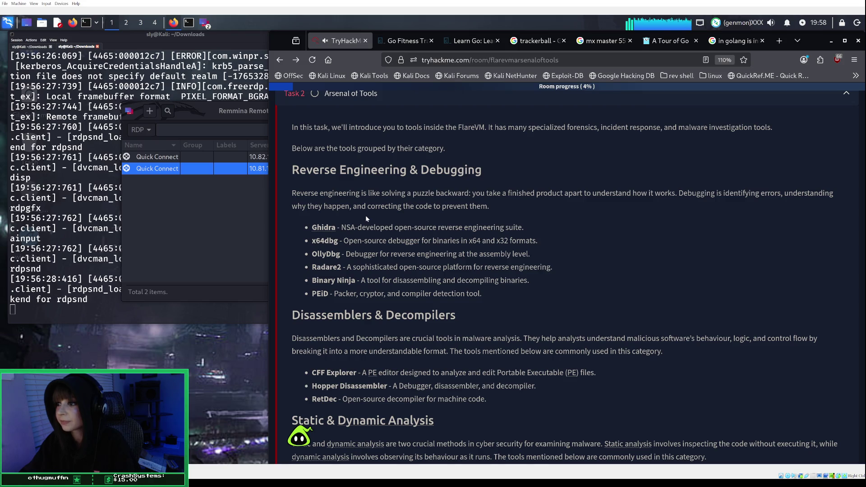
pyautogui.scroll(-1, 366, 219)
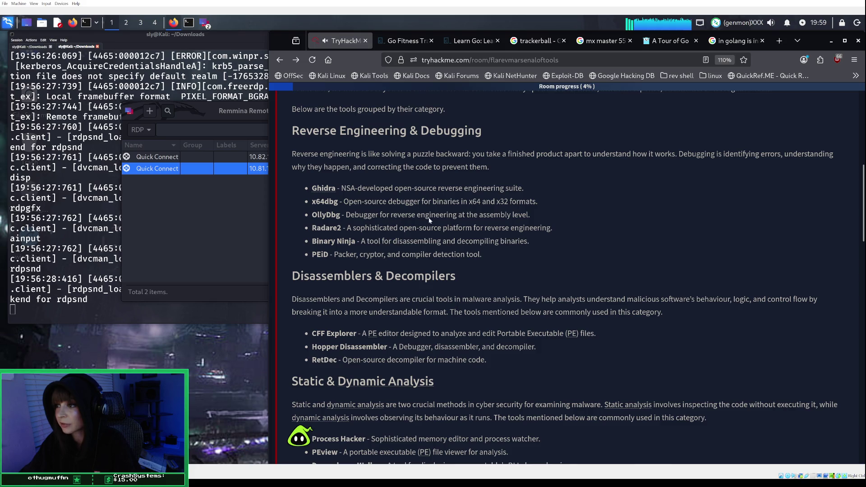
pyautogui.scroll(-1, 451, 218)
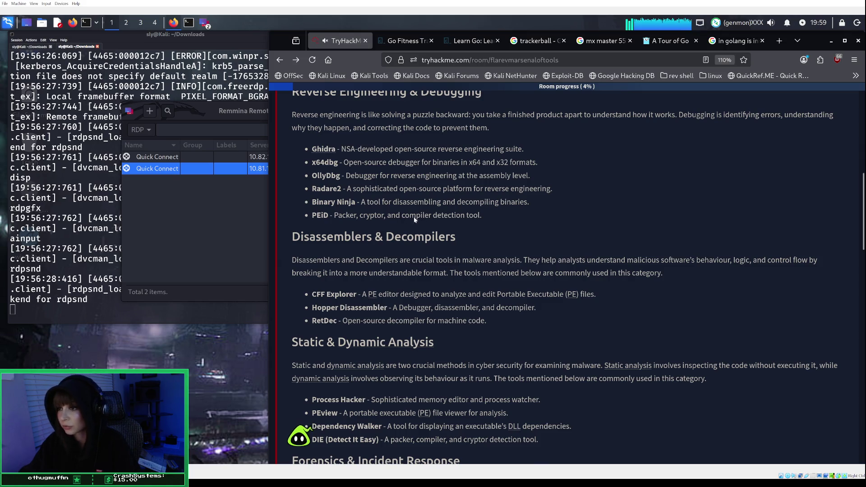
pyautogui.scroll(-1, 391, 247)
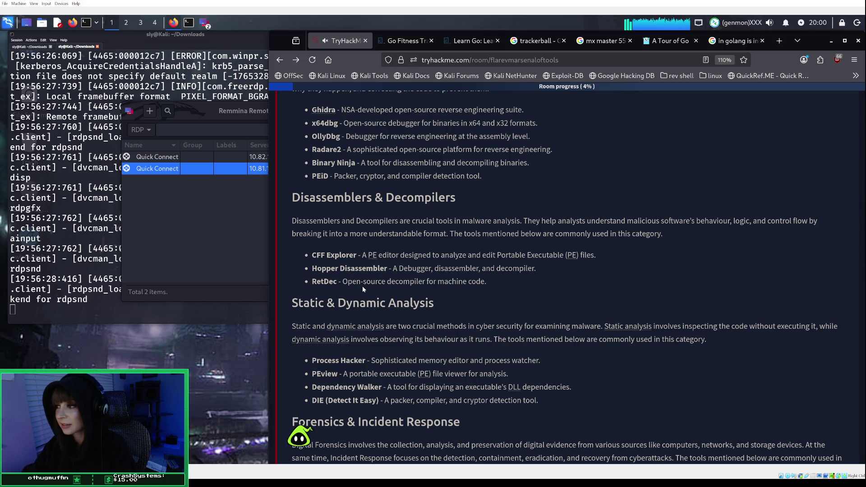
pyautogui.scroll(-3, 363, 289)
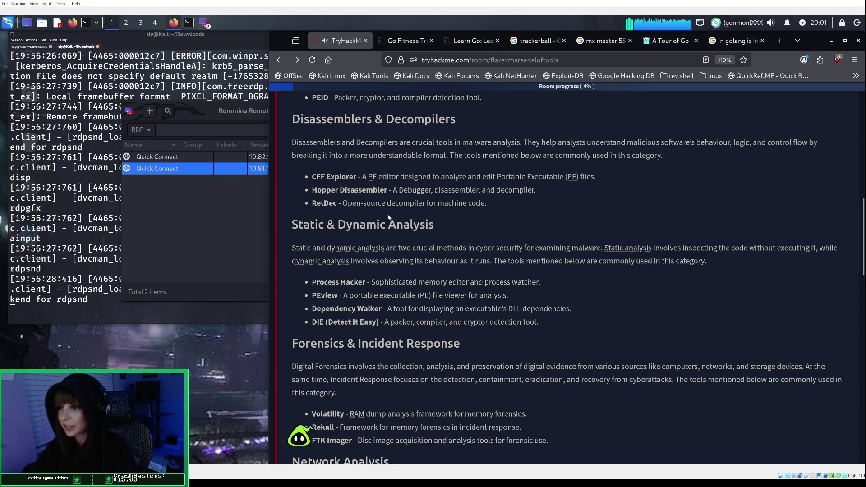
# - Scroll through Task 2's Network Analysis, File Analysis, Scripting & Automation and Sysinternals Suite categories
pyautogui.scroll(3, 378, 227)
pyautogui.scroll(1, 378, 226)
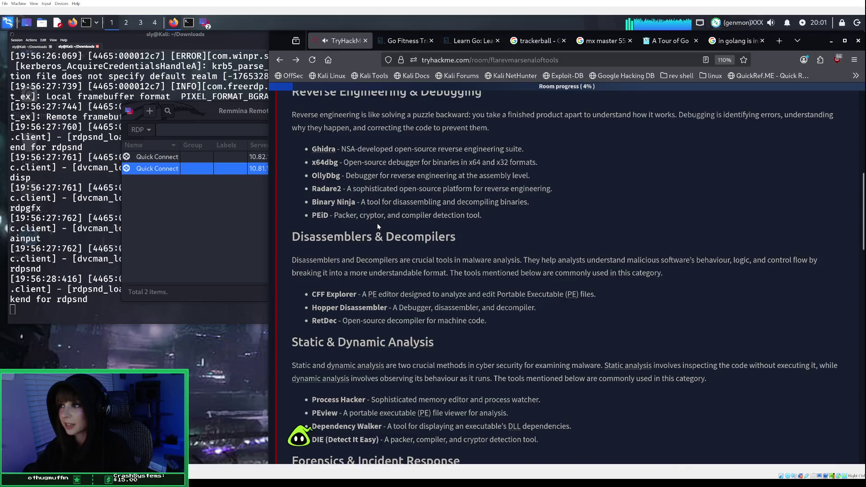
pyautogui.scroll(-3, 378, 227)
pyautogui.scroll(3, 378, 227)
pyautogui.scroll(5, 377, 224)
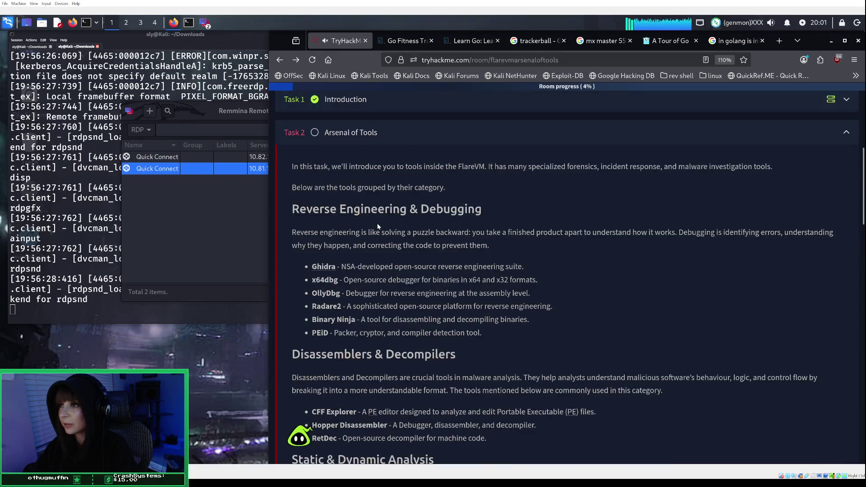
pyautogui.scroll(-9, 375, 232)
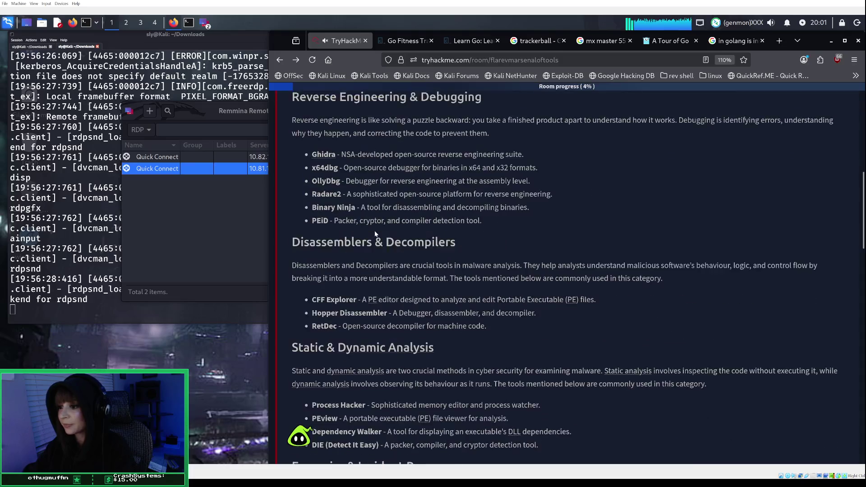
pyautogui.scroll(1, 377, 261)
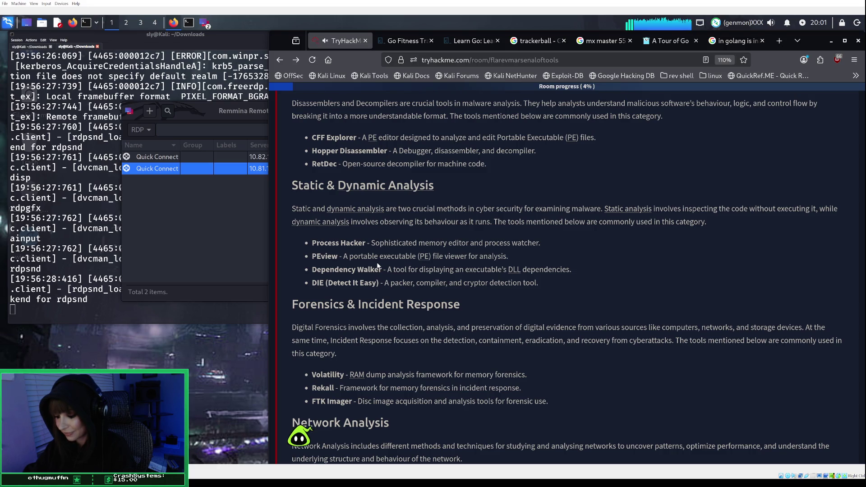
pyautogui.scroll(1, 378, 264)
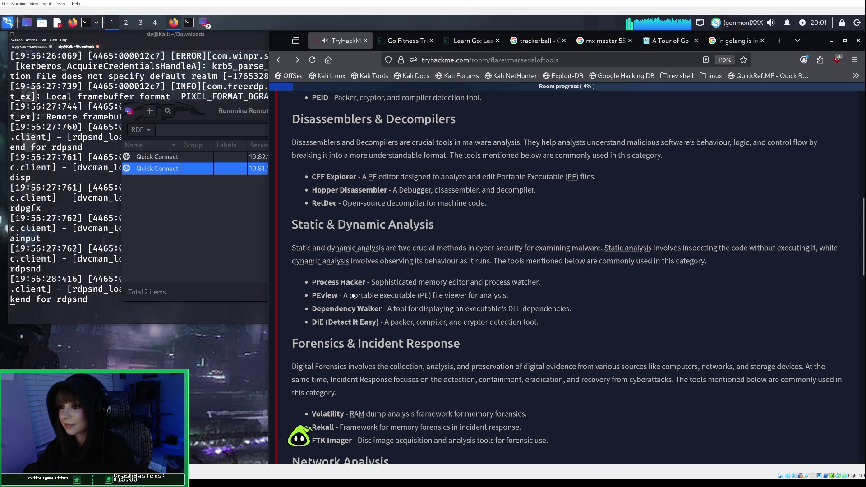
pyautogui.scroll(2, 348, 304)
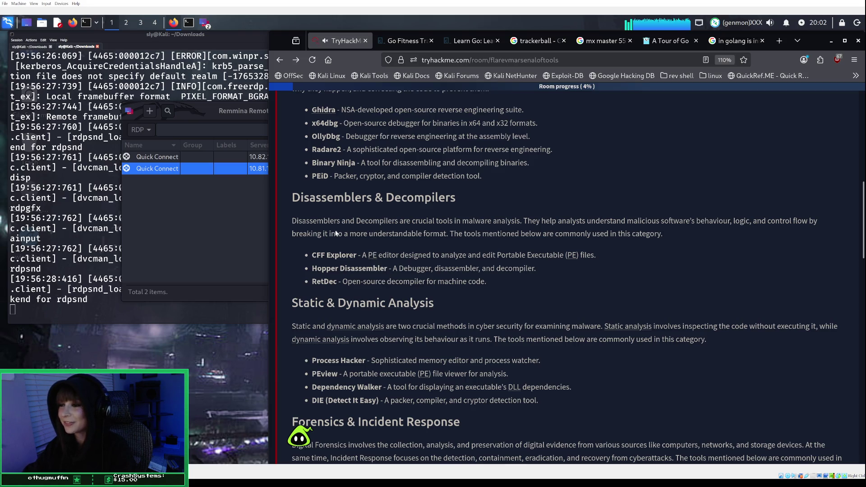
pyautogui.scroll(-3, 337, 235)
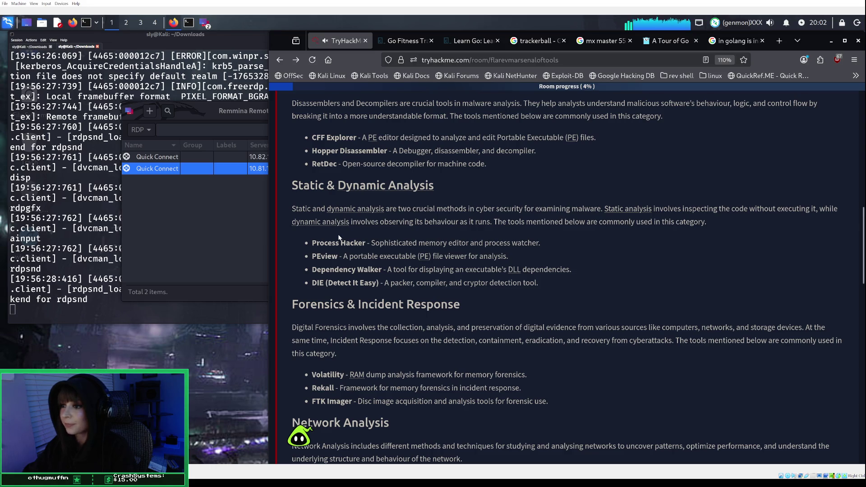
pyautogui.scroll(-1, 339, 238)
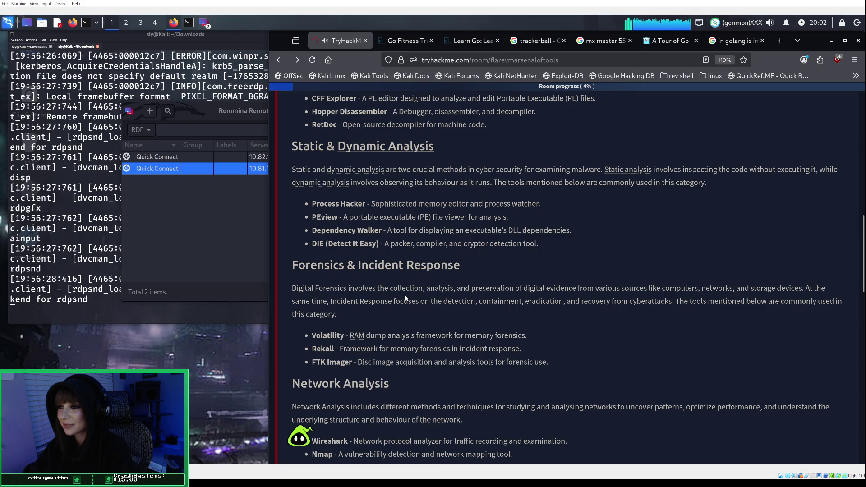
pyautogui.scroll(-3, 405, 297)
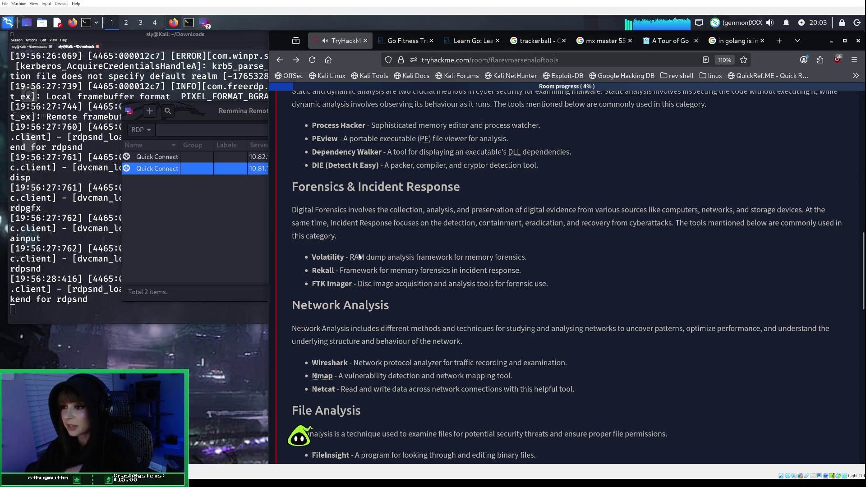
pyautogui.scroll(3, 351, 265)
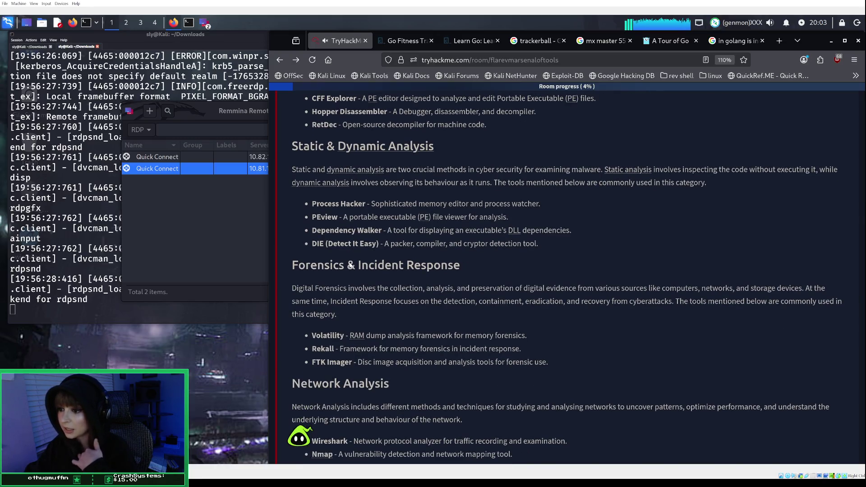
pyautogui.scroll(-1, 350, 265)
pyautogui.scroll(-1, 364, 285)
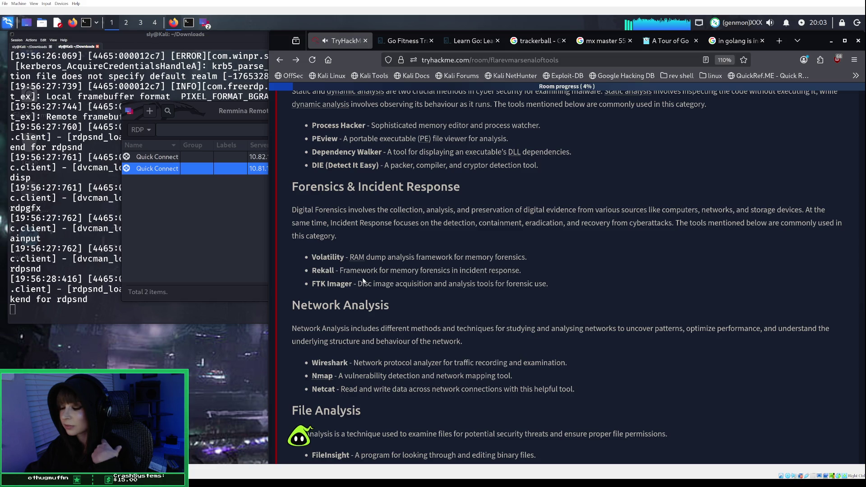
pyautogui.scroll(-3, 364, 282)
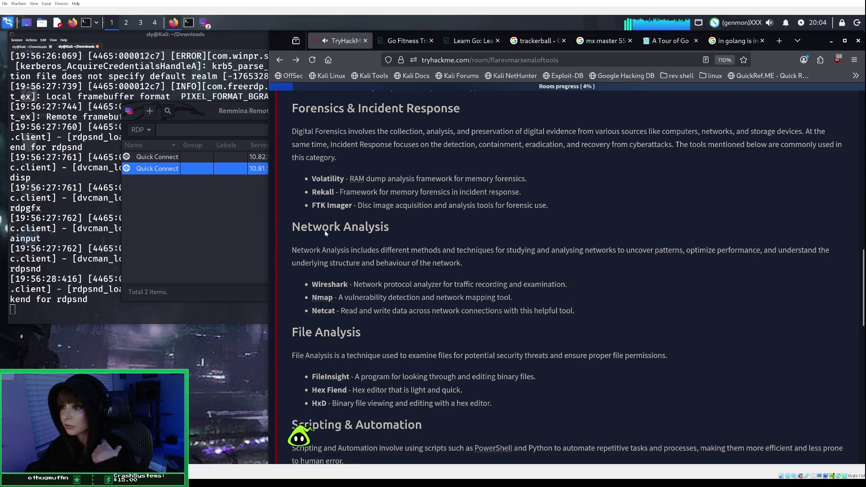
pyautogui.scroll(-2, 324, 231)
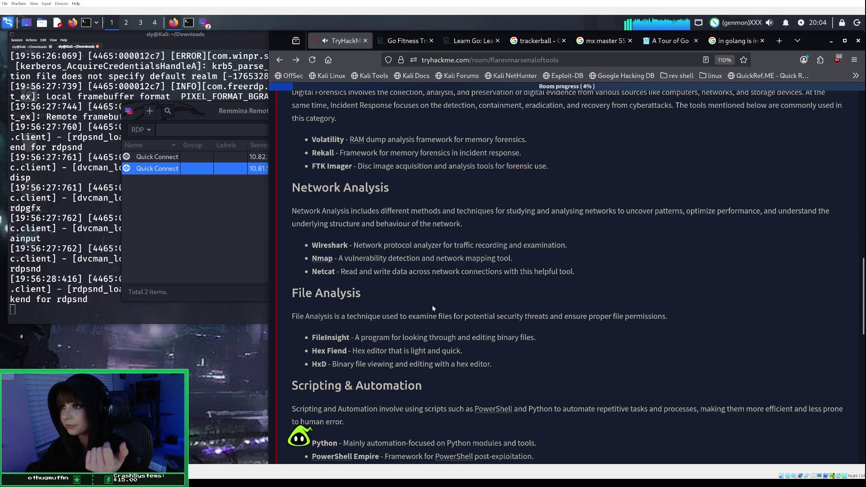
pyautogui.scroll(-3, 432, 307)
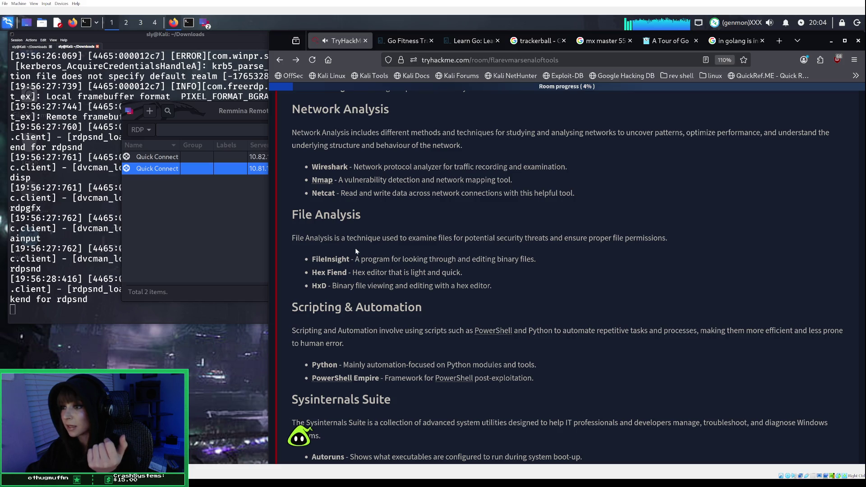
pyautogui.scroll(-3, 355, 247)
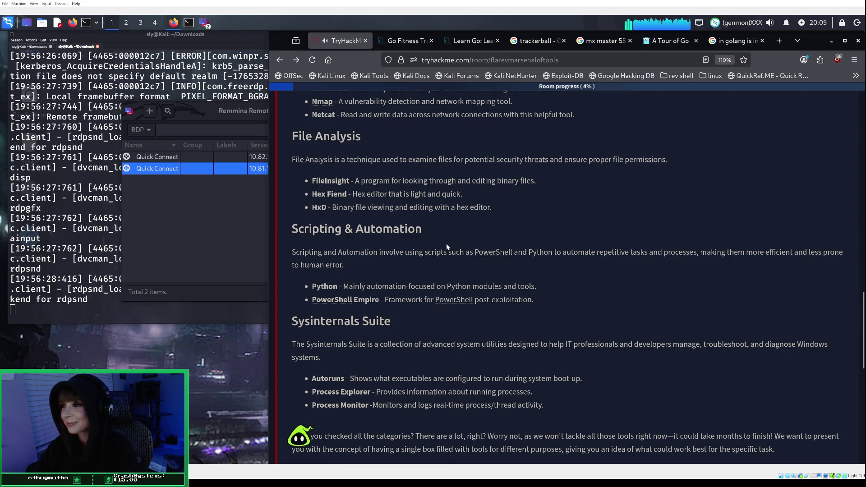
pyautogui.scroll(-1, 447, 247)
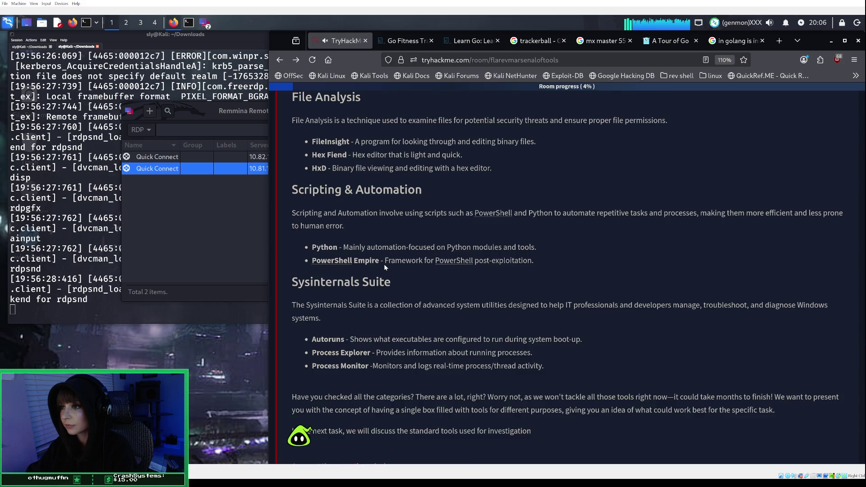
# - Scroll down to the debugger, PE editor and memory editor questions, briefly highlighting the PowerShell Empire line
pyautogui.scroll(-3, 385, 267)
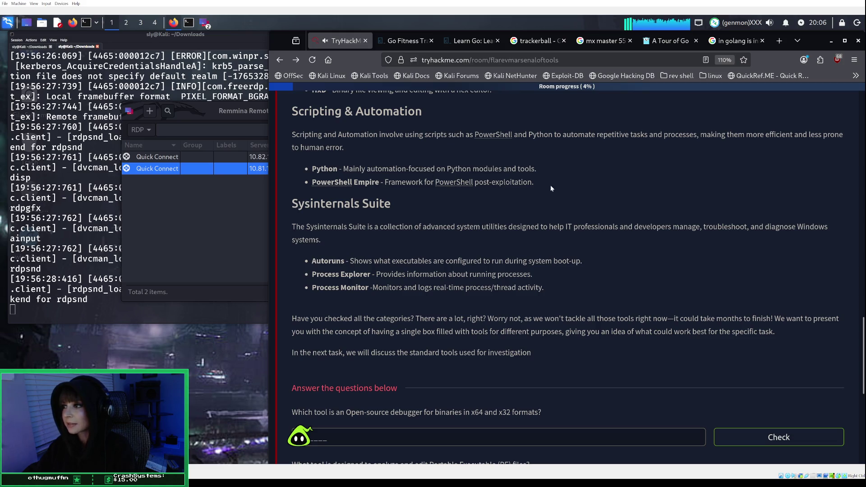
pyautogui.doubleClick(510, 182)
pyautogui.click(510, 182)
pyautogui.tripleClick(307, 182)
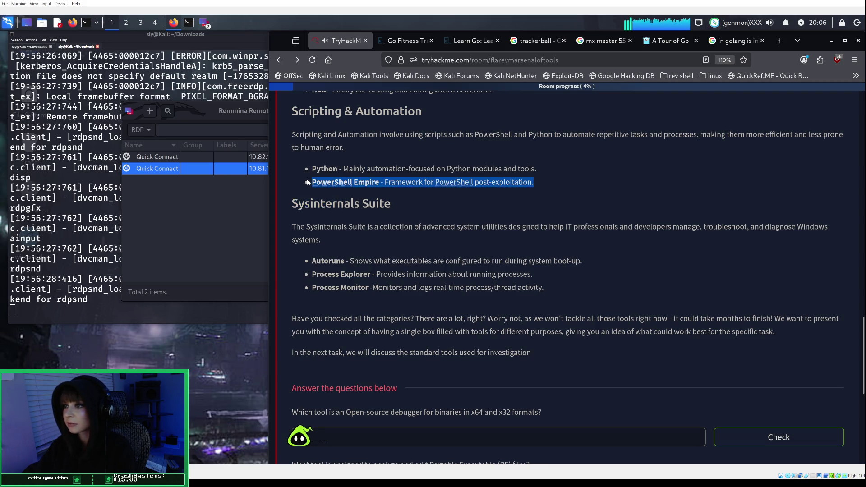
pyautogui.click(408, 199)
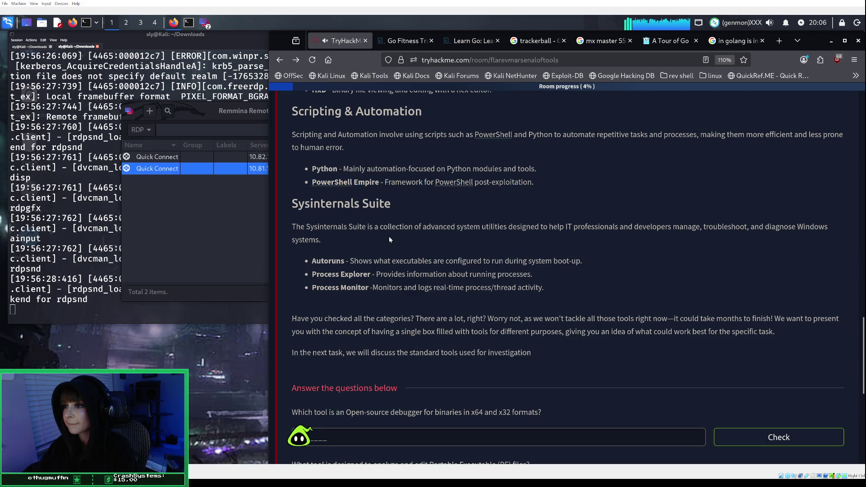
pyautogui.scroll(-1, 405, 212)
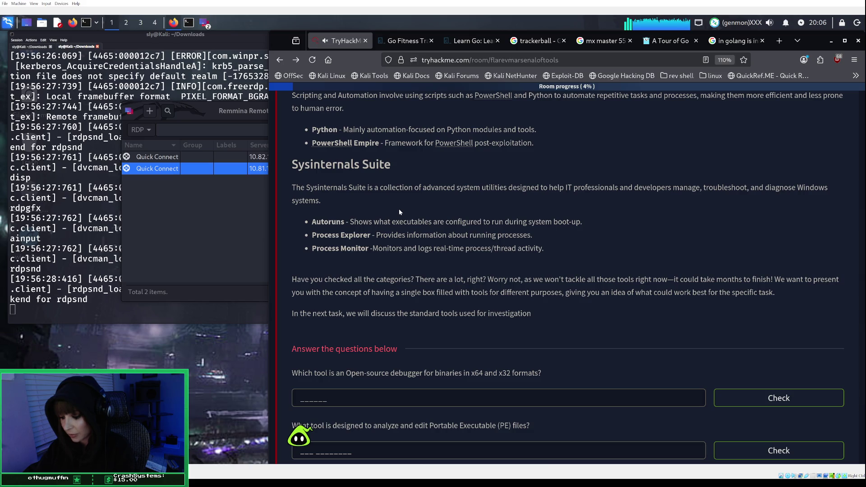
pyautogui.scroll(1, 435, 210)
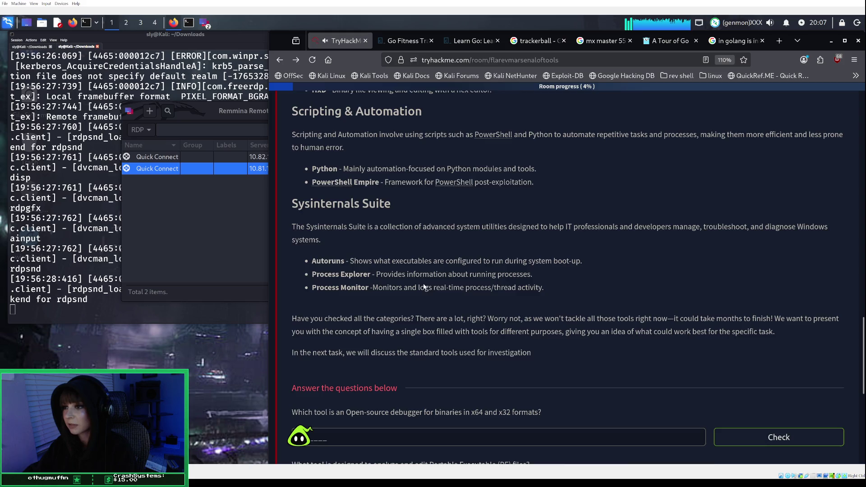
pyautogui.scroll(-1, 424, 287)
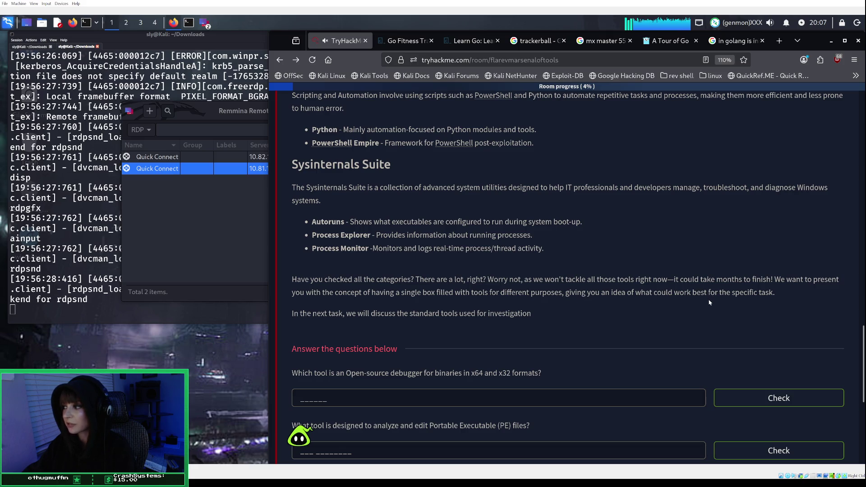
pyautogui.scroll(-1, 710, 303)
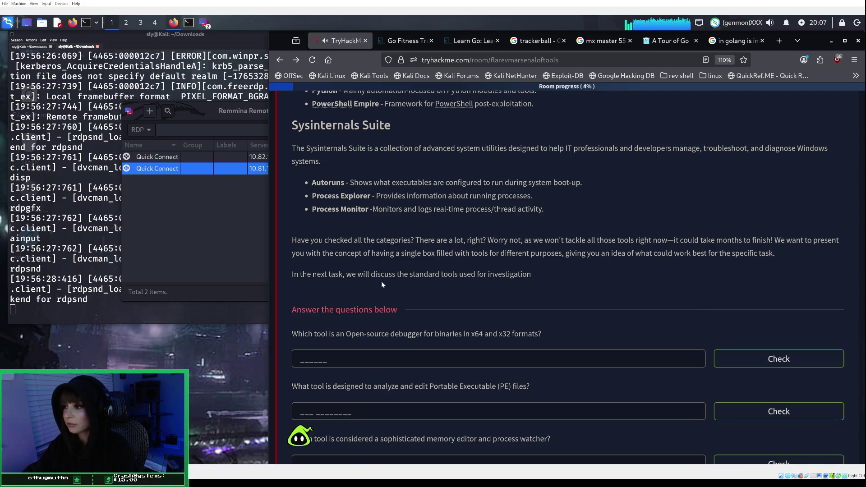
# - Scroll back up to Reverse Engineering & Debugging and select the tool name x64dbg
pyautogui.scroll(-1, 382, 284)
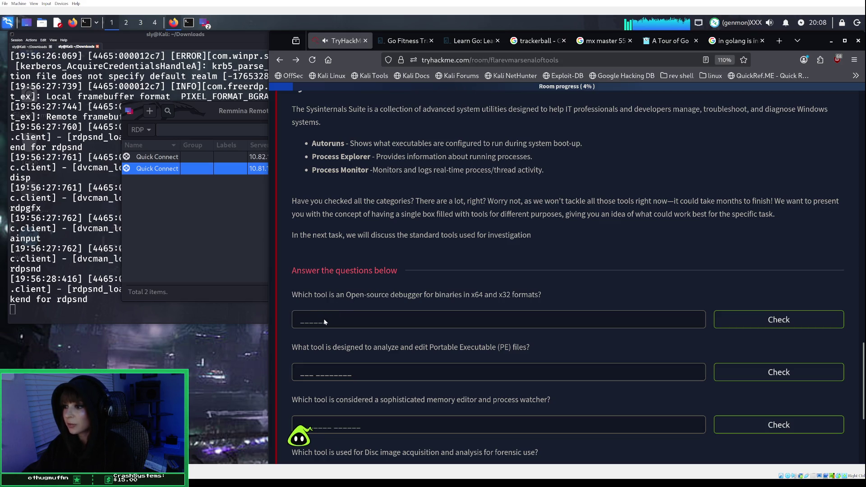
pyautogui.scroll(-1, 325, 322)
pyautogui.scroll(3, 325, 321)
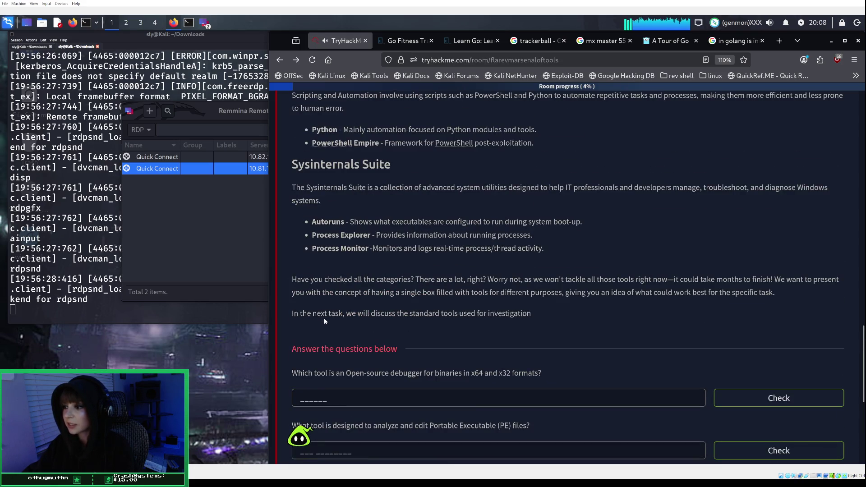
pyautogui.scroll(3, 324, 322)
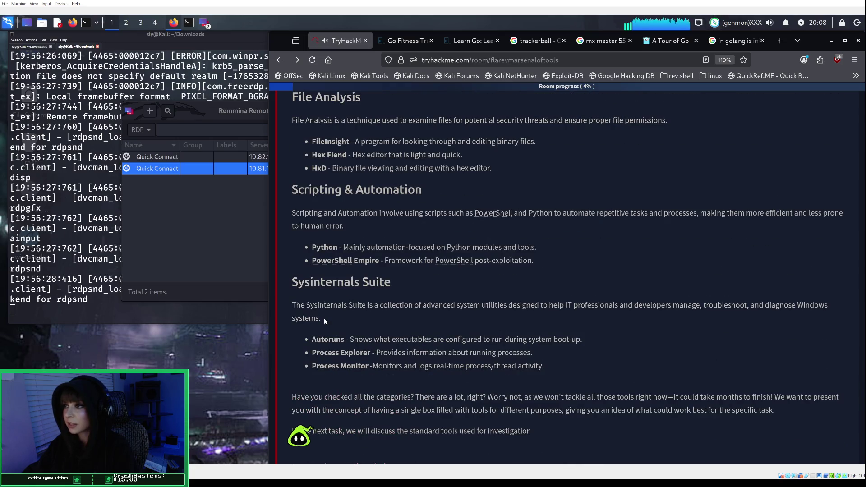
pyautogui.scroll(-3, 324, 318)
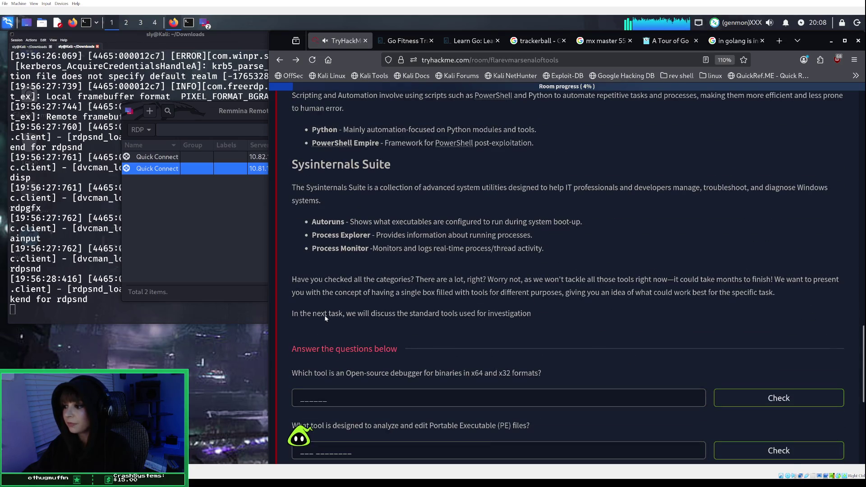
pyautogui.scroll(6, 325, 318)
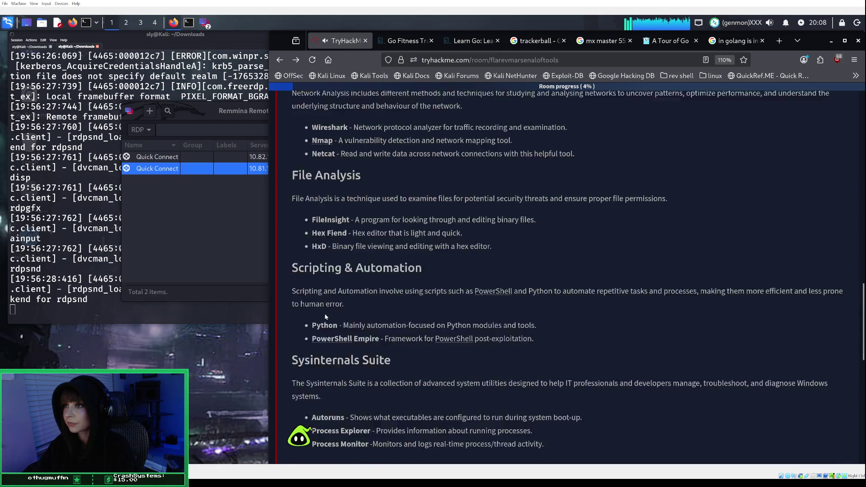
pyautogui.scroll(4, 326, 317)
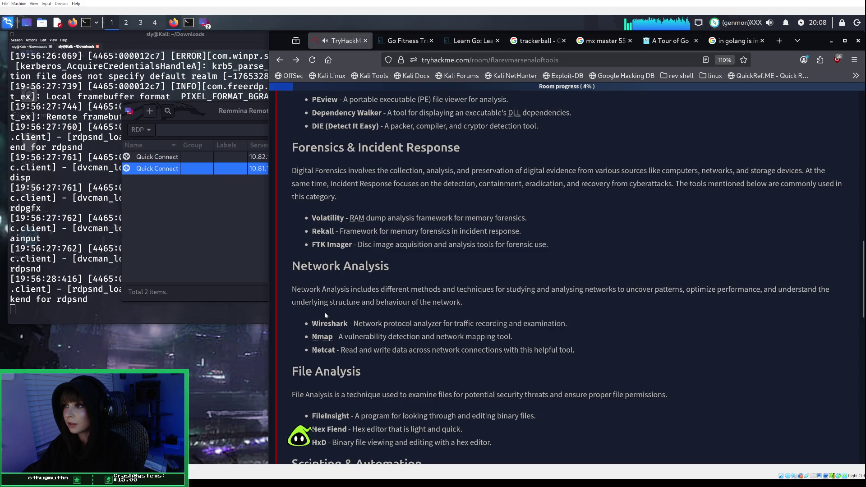
pyautogui.scroll(3, 326, 317)
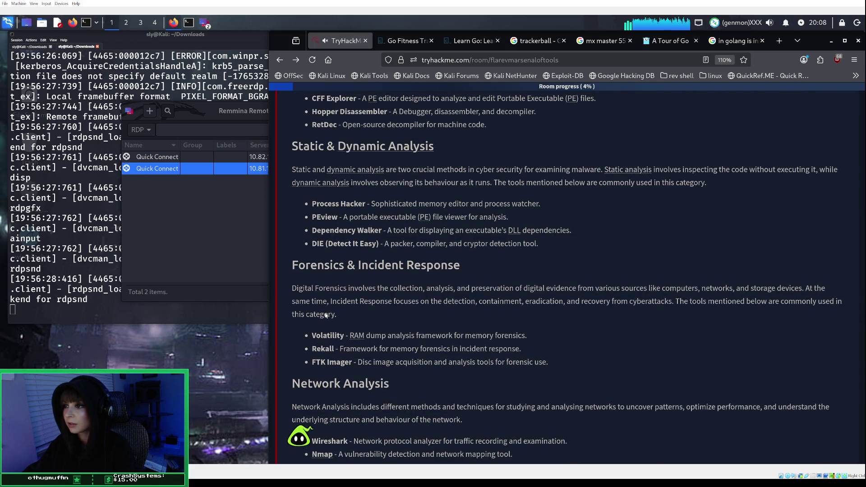
pyautogui.scroll(1, 326, 316)
pyautogui.scroll(1, 326, 316)
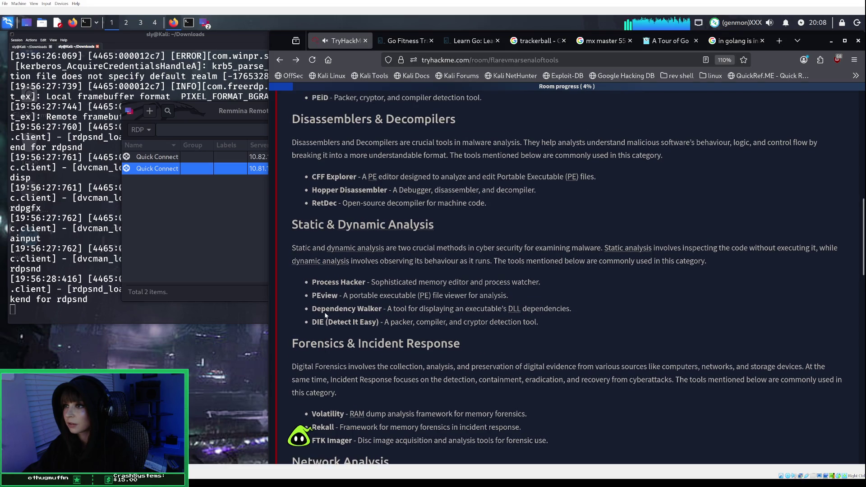
pyautogui.scroll(2, 326, 316)
pyautogui.scroll(3, 326, 316)
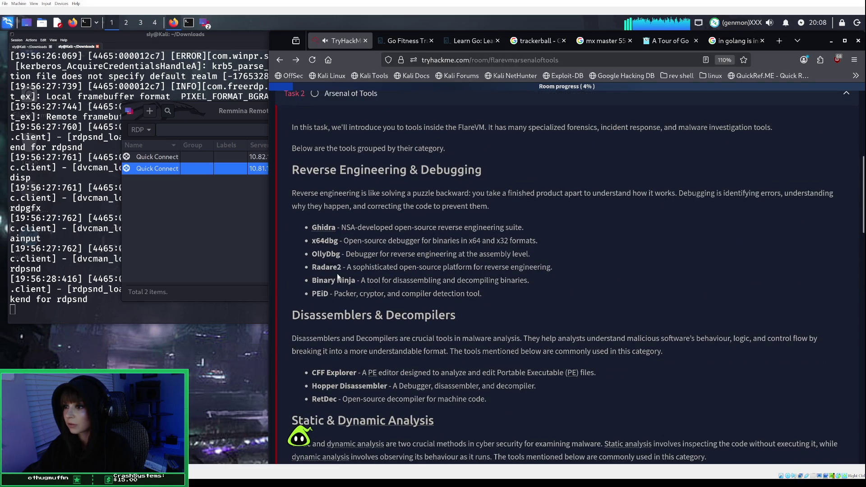
pyautogui.moveTo(340, 244); pyautogui.dragTo(313, 242)
pyautogui.hotkey('ctrl', 'c')
# - Copy 'x64dbg' from the task text and paste it into the first Task 2 answer field
pyautogui.rightClick(315, 243)
pyautogui.click(327, 251)
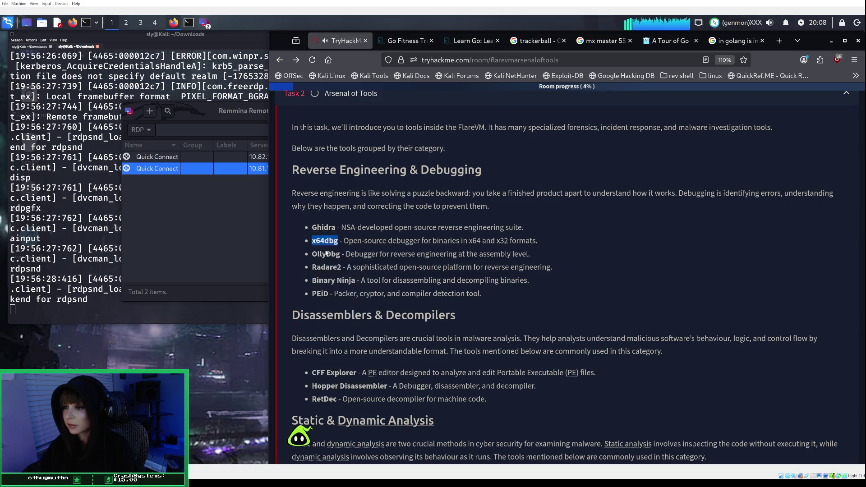
pyautogui.scroll(-12, 327, 250)
pyautogui.scroll(-7, 328, 250)
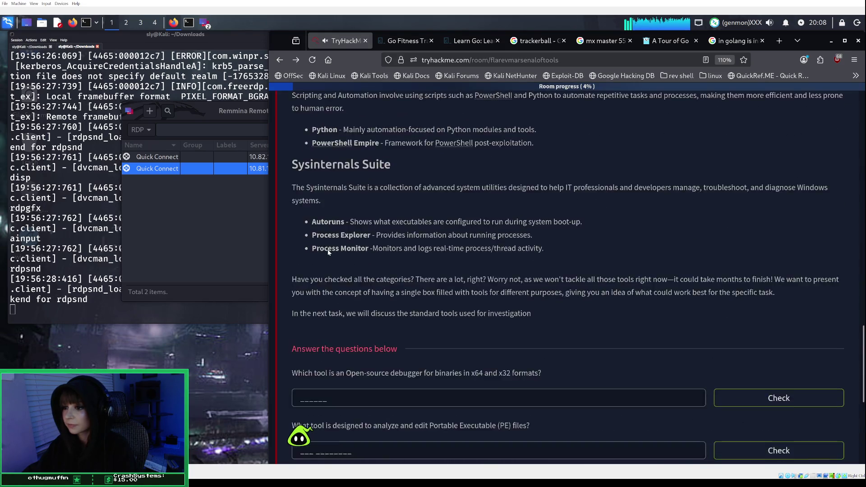
pyautogui.click(313, 282)
pyautogui.rightClick(314, 284)
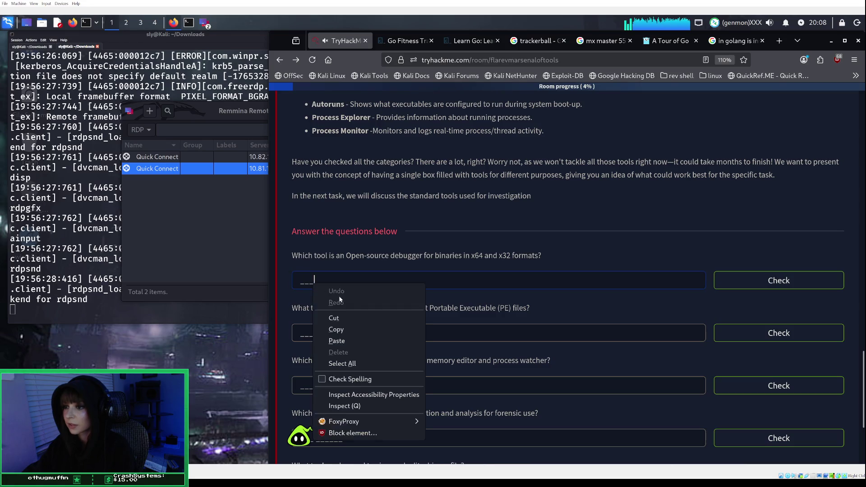
pyautogui.click(351, 341)
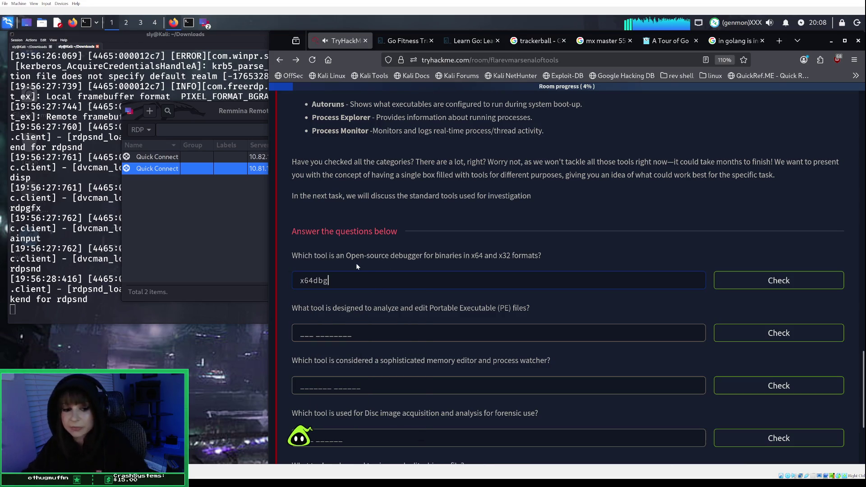
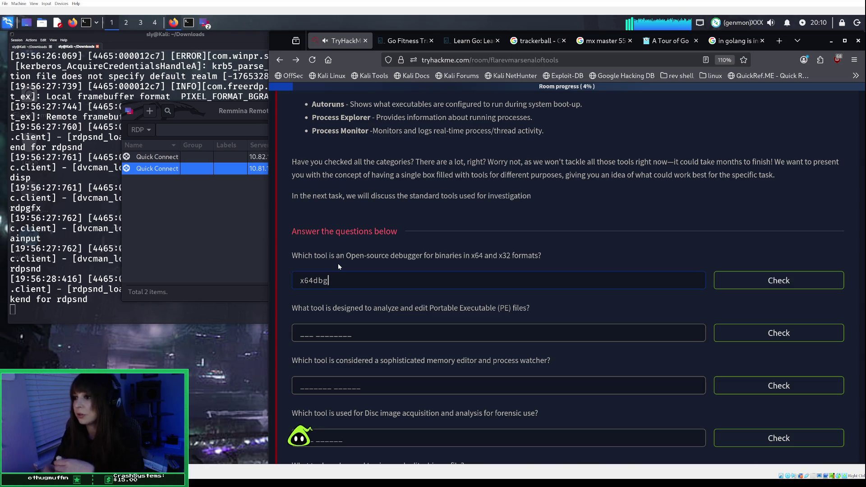
# - Check x64dbg for the open-source debugger question, lifting room progress to 8%
pyautogui.click(820, 288)
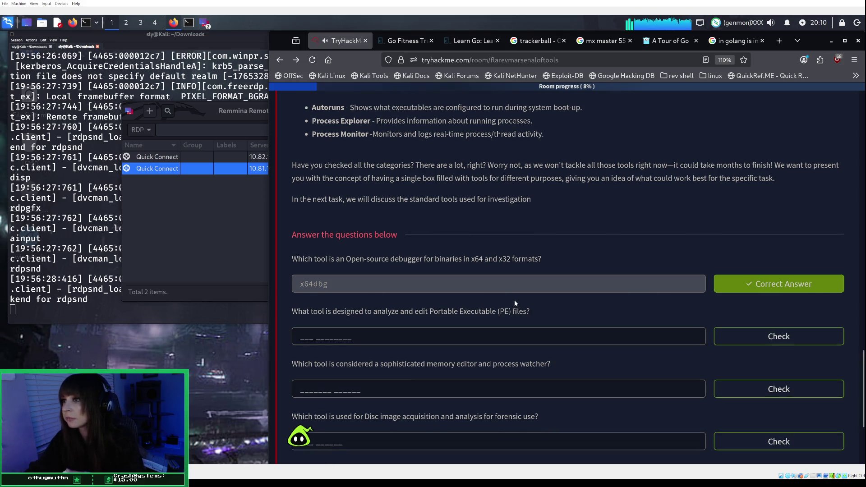
pyautogui.scroll(3, 513, 301)
# - Copy the tool name PEview from the Static & Dynamic Analysis list
pyautogui.scroll(6, 513, 302)
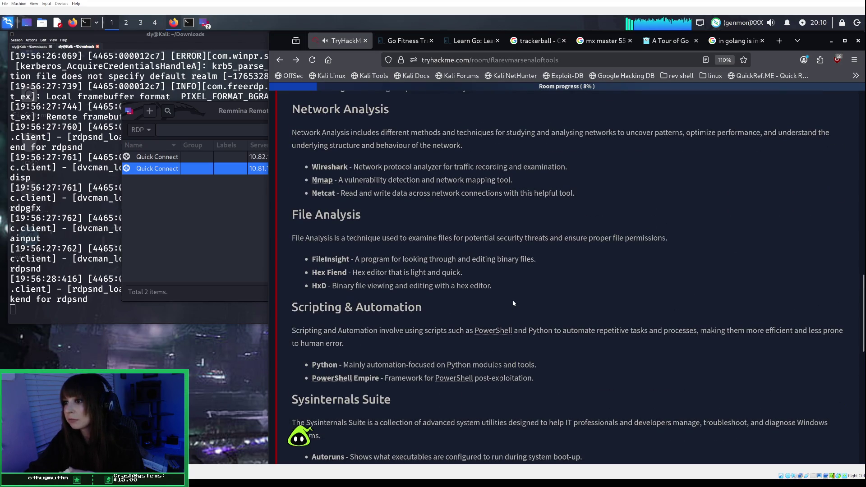
pyautogui.scroll(3, 513, 304)
pyautogui.scroll(5, 513, 303)
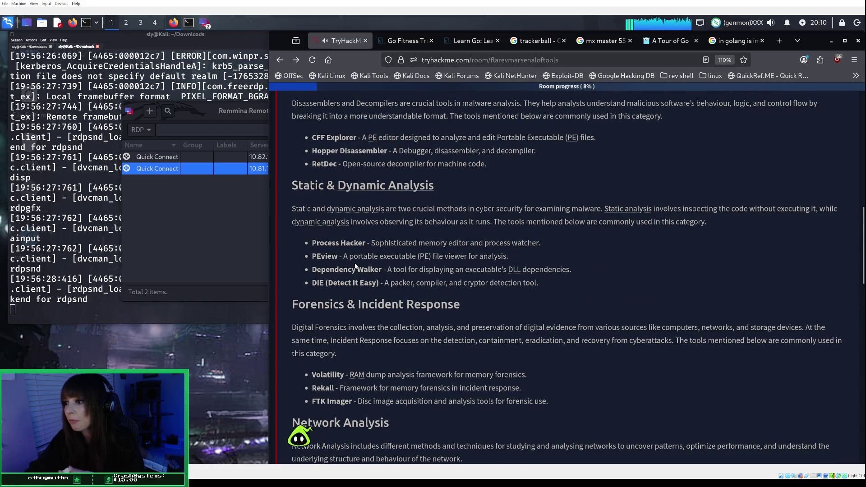
pyautogui.scroll(2, 355, 266)
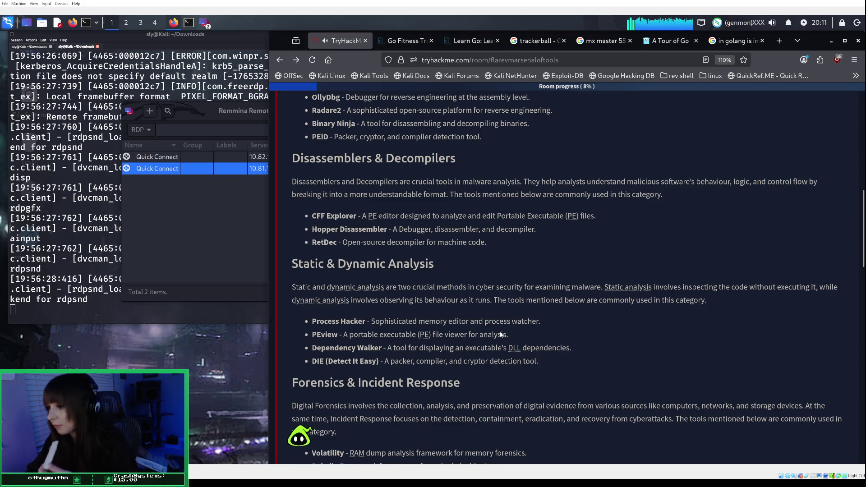
pyautogui.scroll(-5, 496, 330)
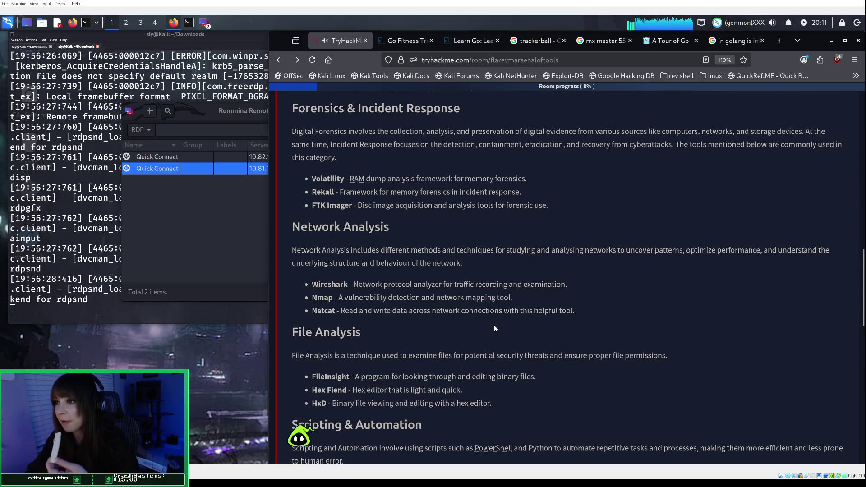
pyautogui.scroll(-10, 495, 322)
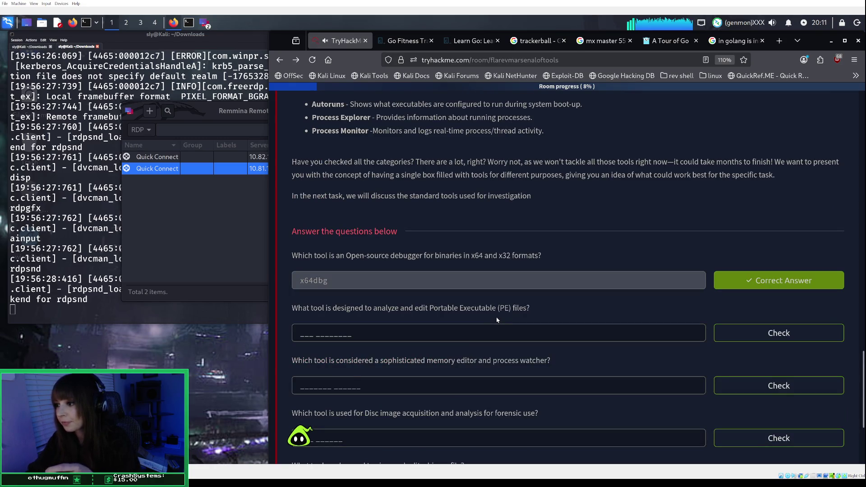
pyautogui.scroll(3, 497, 320)
pyautogui.scroll(9, 498, 320)
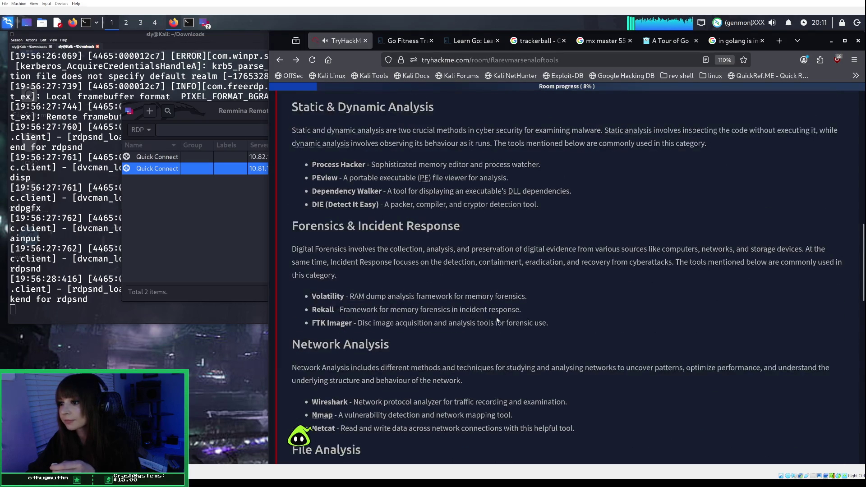
pyautogui.scroll(1, 496, 319)
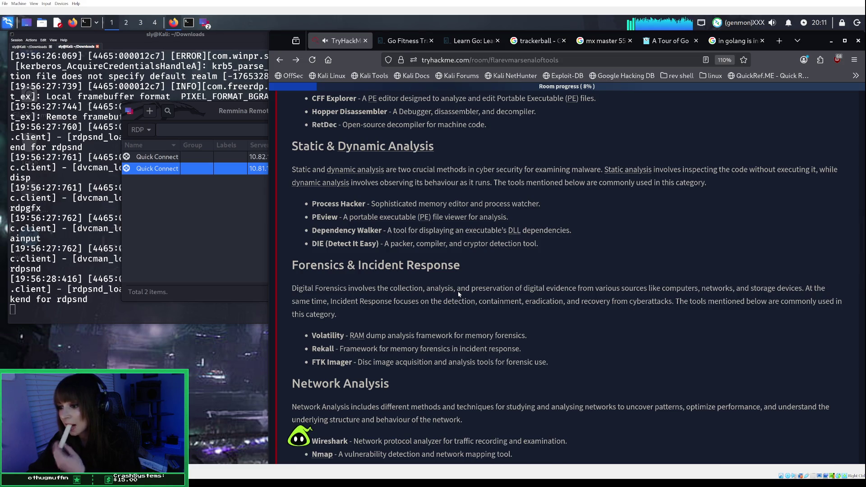
pyautogui.scroll(-2, 459, 294)
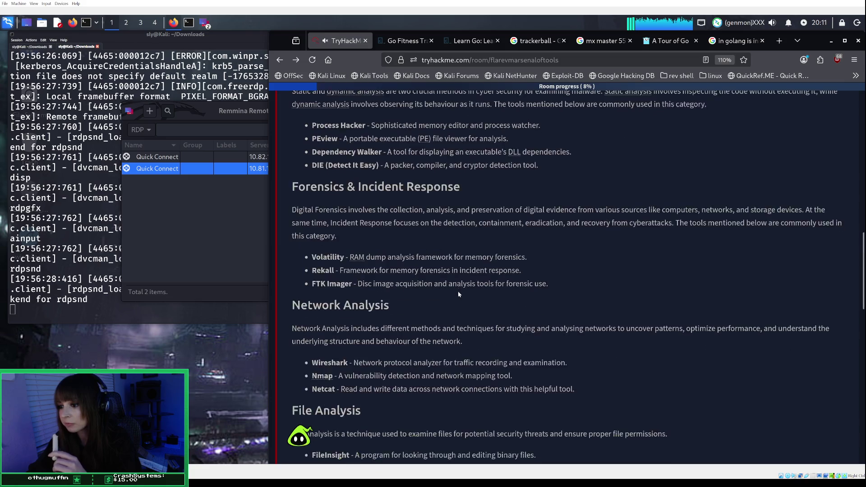
pyautogui.scroll(-2, 459, 294)
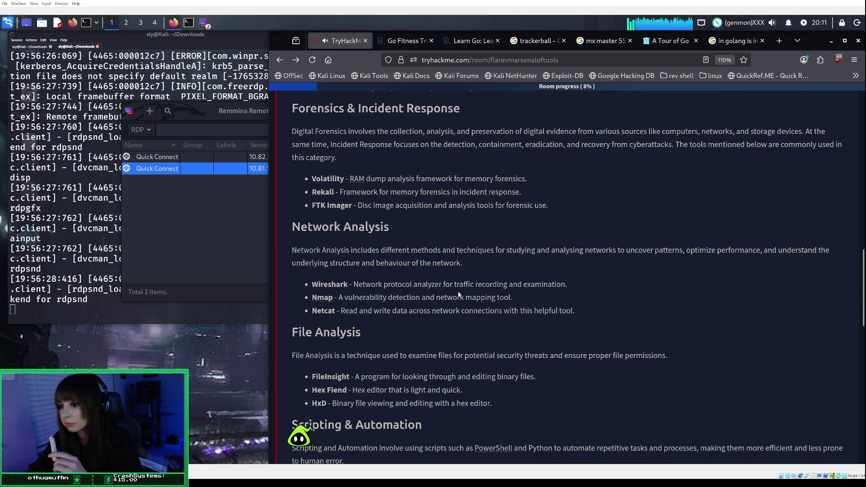
pyautogui.scroll(-1, 459, 294)
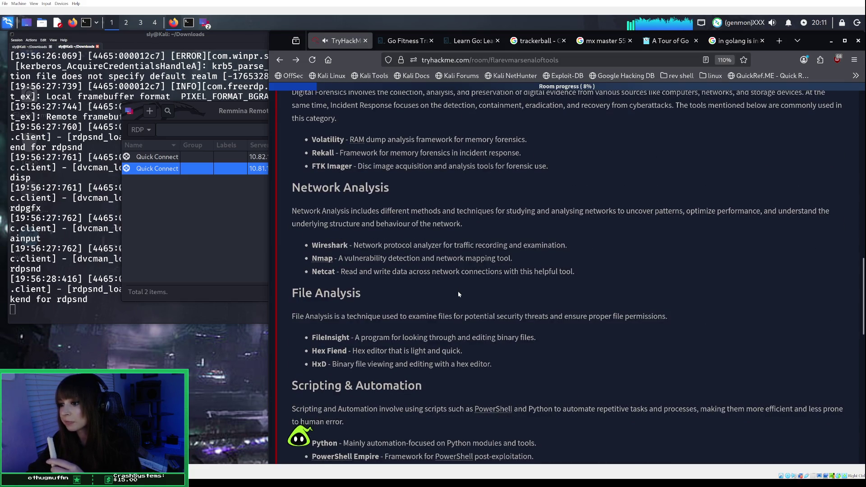
pyautogui.scroll(6, 459, 294)
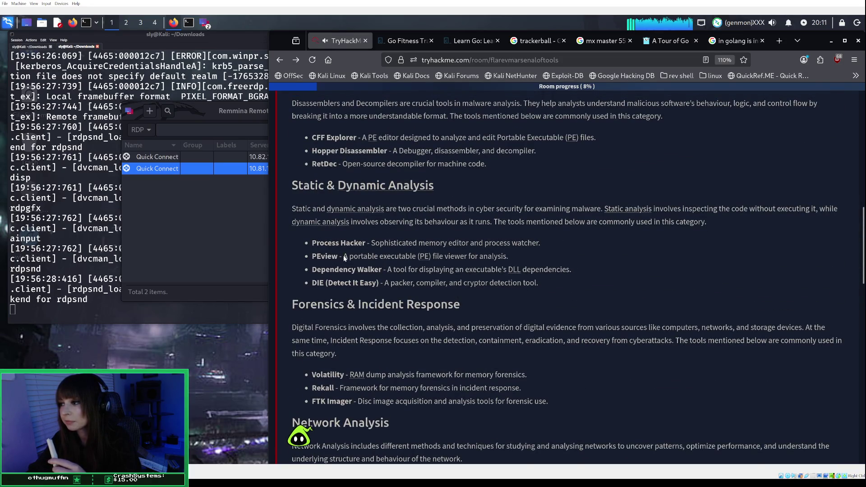
pyautogui.moveTo(316, 257); pyautogui.dragTo(339, 258)
pyautogui.scroll(-2, 339, 258)
pyautogui.click(312, 179)
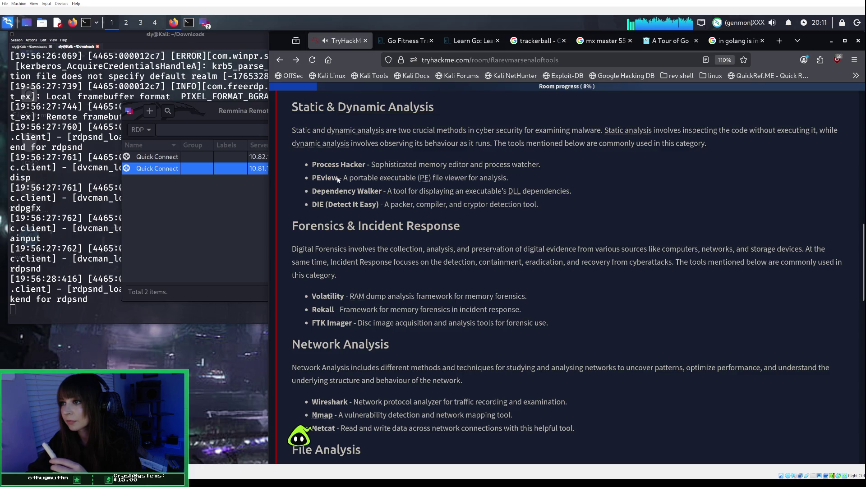
pyautogui.moveTo(337, 179); pyautogui.dragTo(309, 181)
pyautogui.rightClick(318, 181)
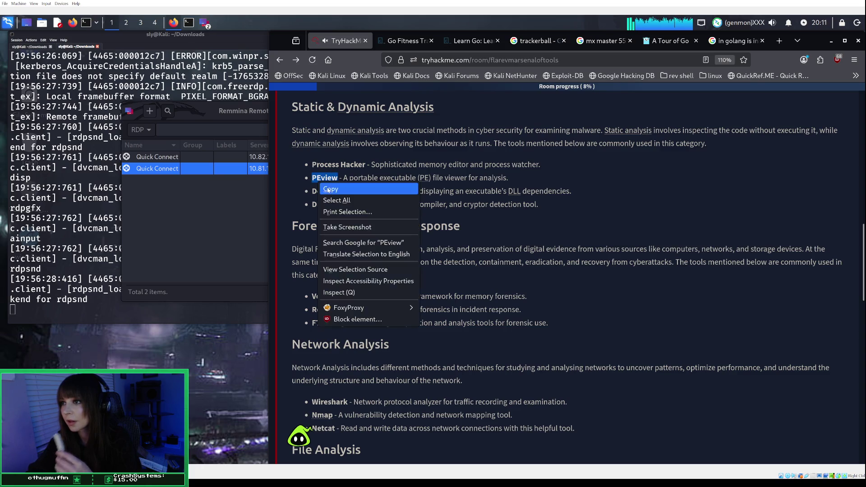
pyautogui.click(322, 191)
# - Scroll back down to the unanswered Task 2 questions
pyautogui.scroll(-4, 401, 227)
pyautogui.scroll(-8, 401, 227)
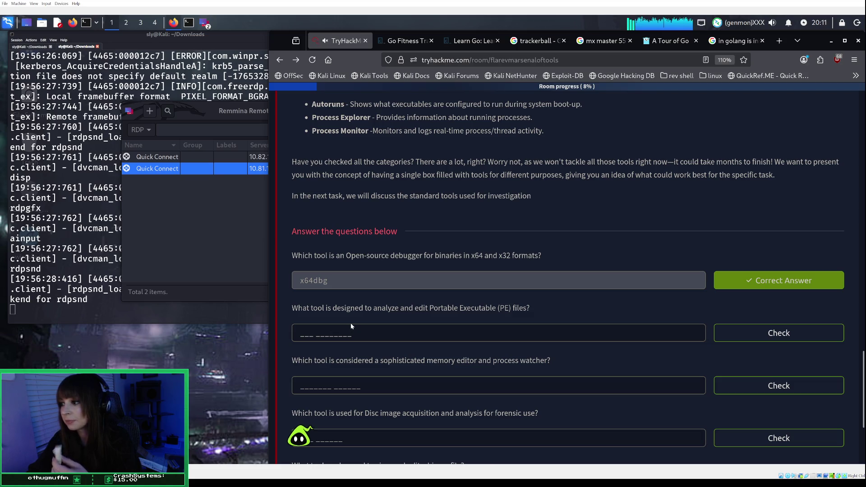
pyautogui.scroll(1, 351, 324)
pyautogui.scroll(3, 351, 324)
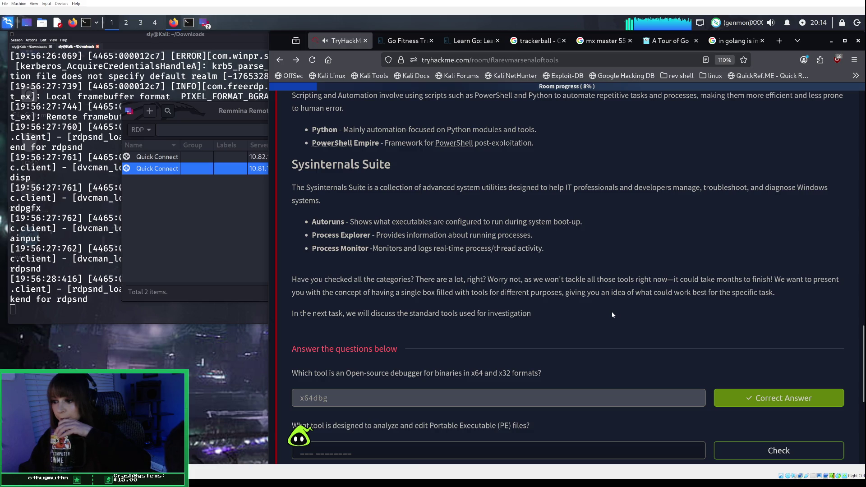
# - Scroll up to the Reverse Engineering & Debugging list and select the name CFF Explorer
pyautogui.scroll(3, 612, 313)
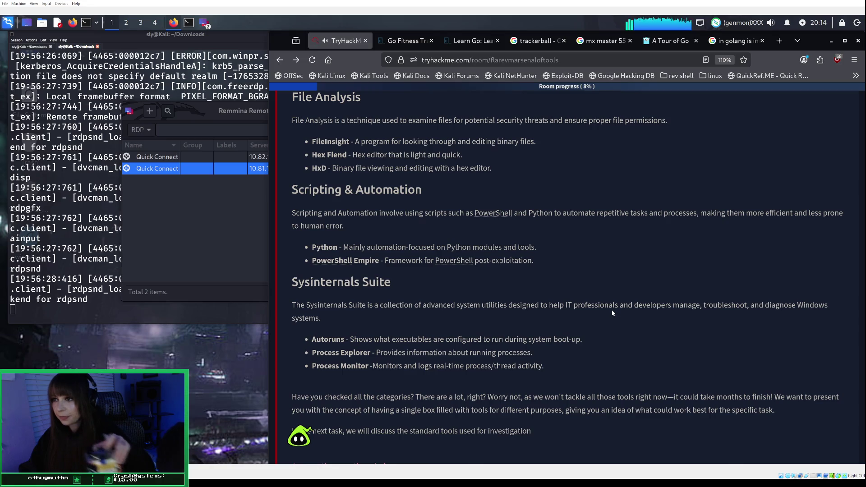
pyautogui.scroll(2, 613, 313)
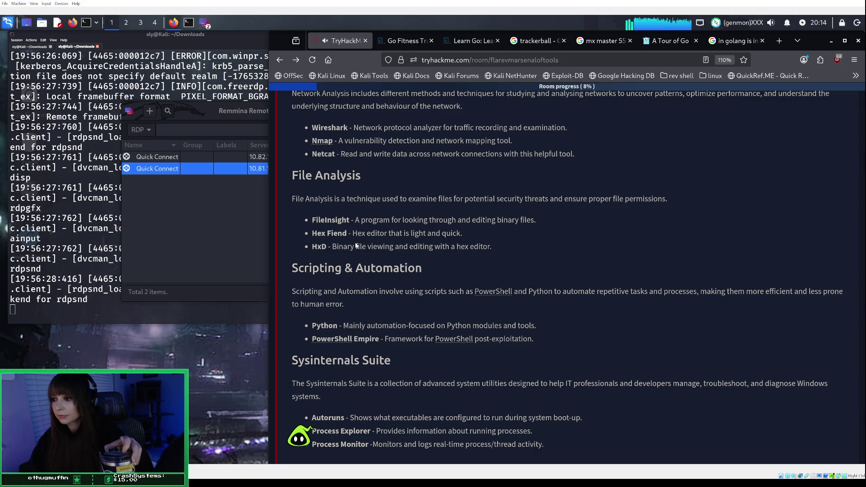
pyautogui.scroll(-5, 357, 246)
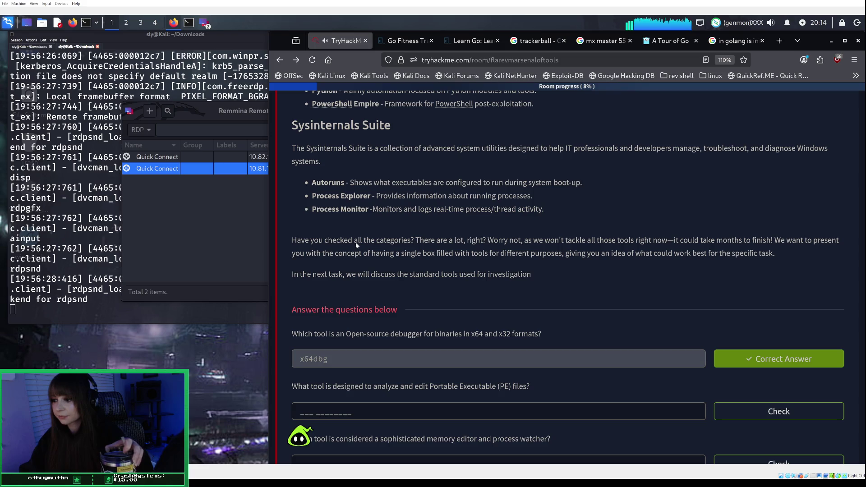
pyautogui.scroll(2, 356, 246)
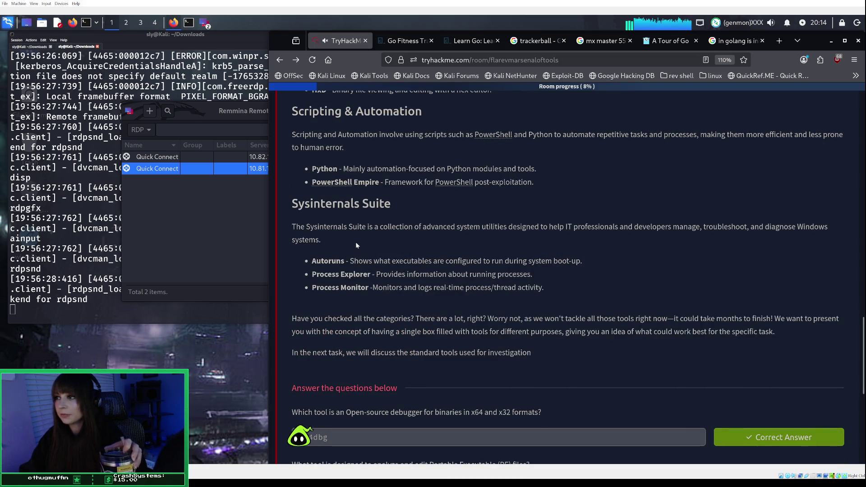
pyautogui.scroll(3, 357, 245)
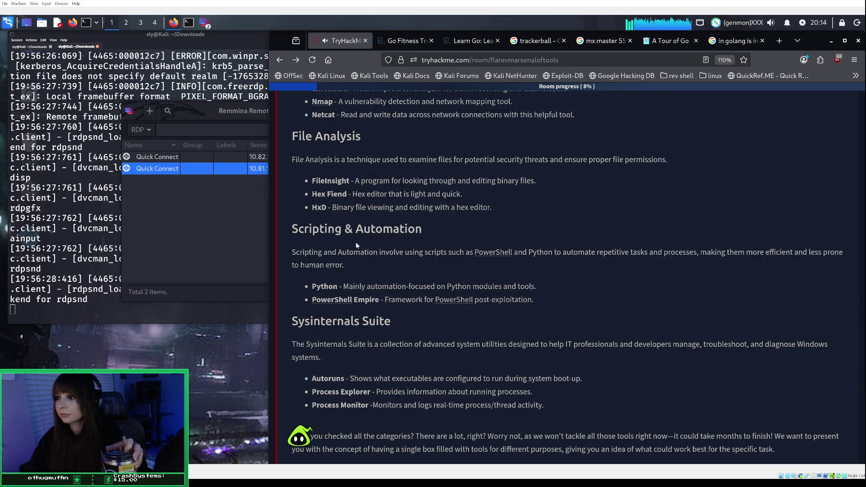
pyautogui.scroll(1, 357, 245)
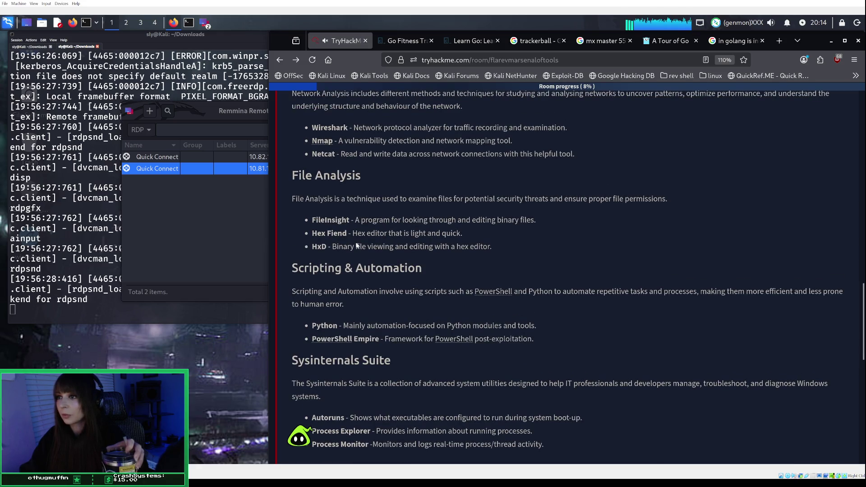
pyautogui.scroll(2, 356, 245)
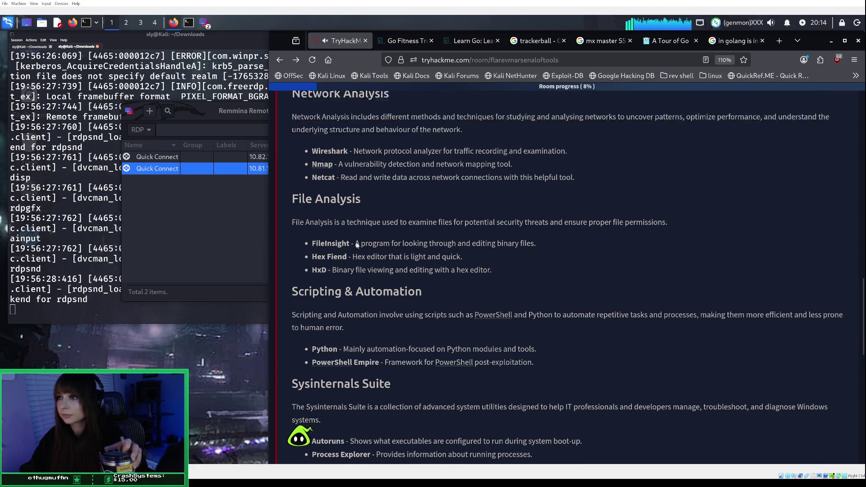
pyautogui.scroll(3, 355, 242)
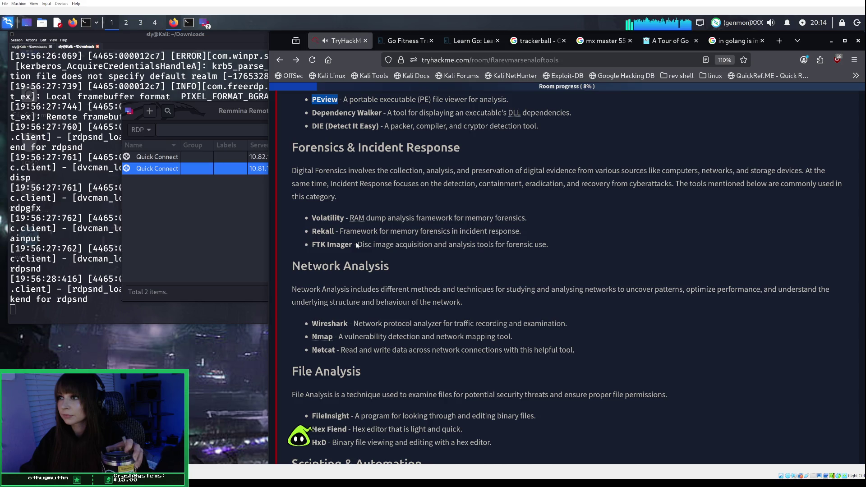
pyautogui.scroll(3, 357, 245)
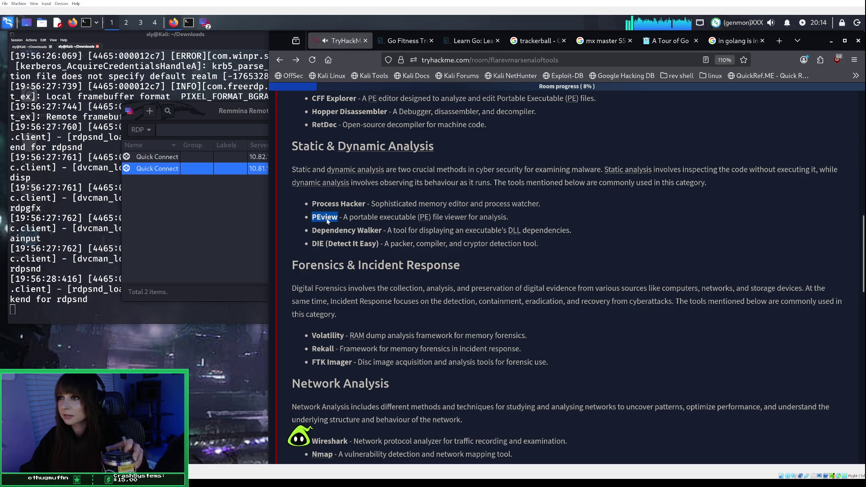
pyautogui.scroll(3, 327, 220)
pyautogui.scroll(2, 328, 219)
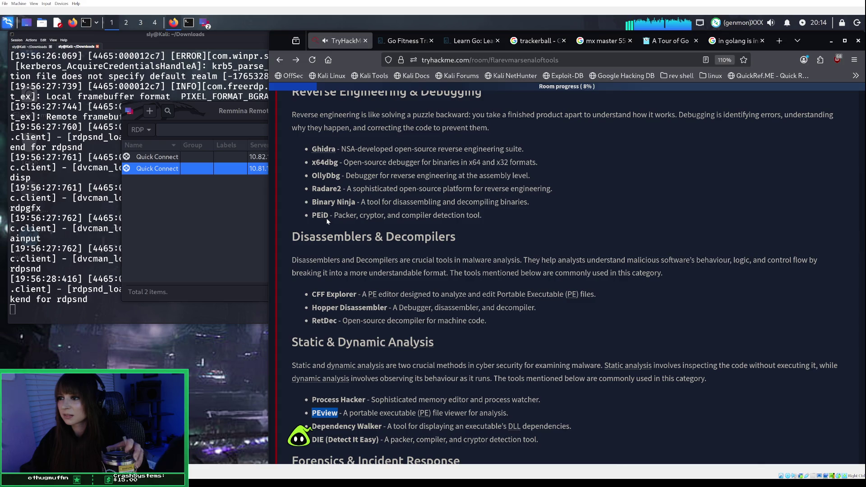
pyautogui.scroll(1, 327, 221)
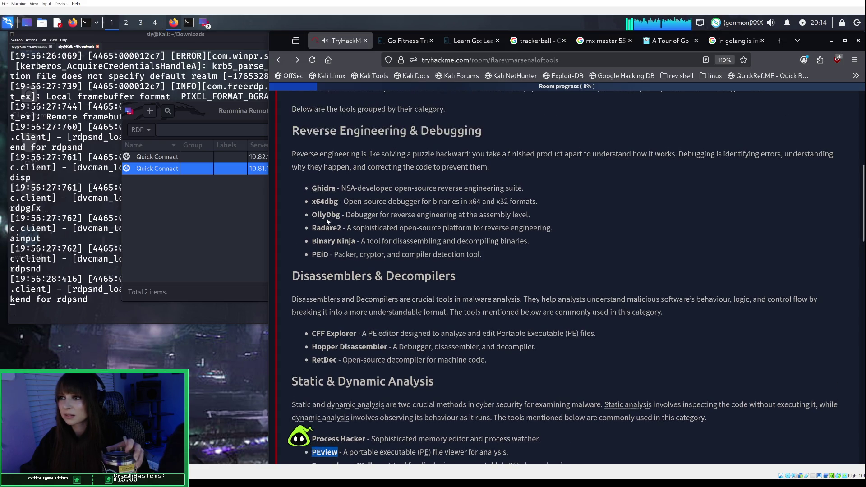
pyautogui.scroll(3, 327, 220)
pyautogui.scroll(-2, 328, 221)
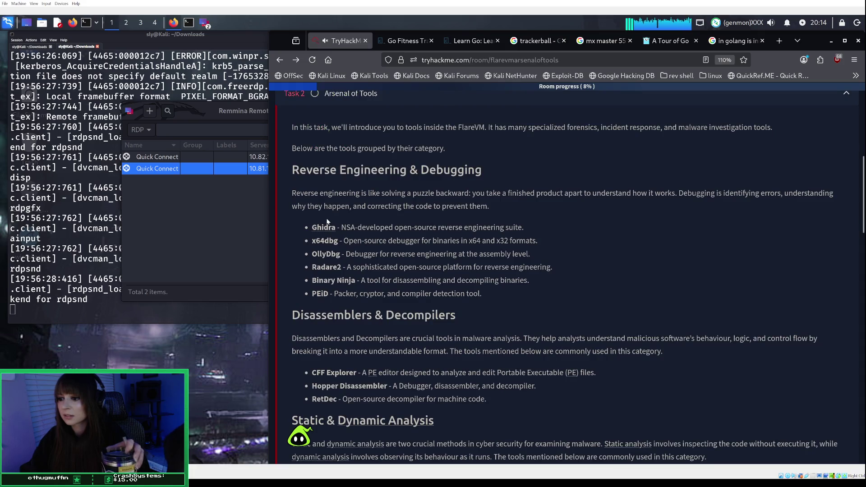
pyautogui.scroll(-1, 328, 222)
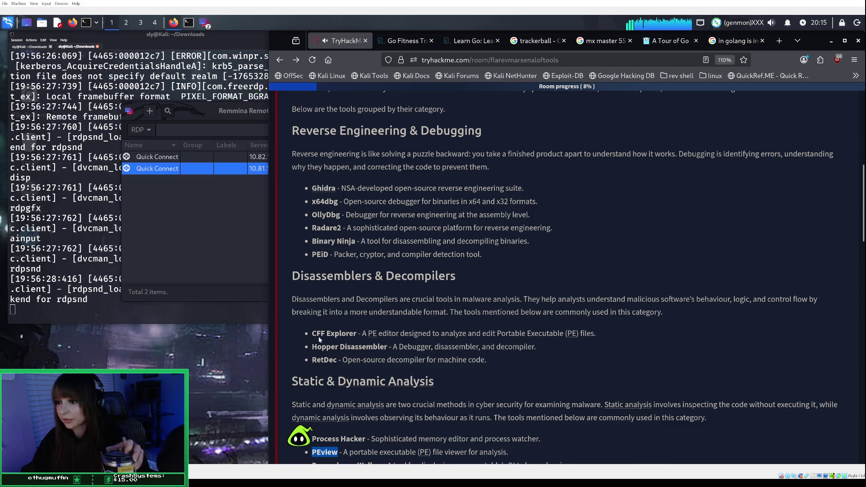
pyautogui.moveTo(314, 336); pyautogui.dragTo(356, 335)
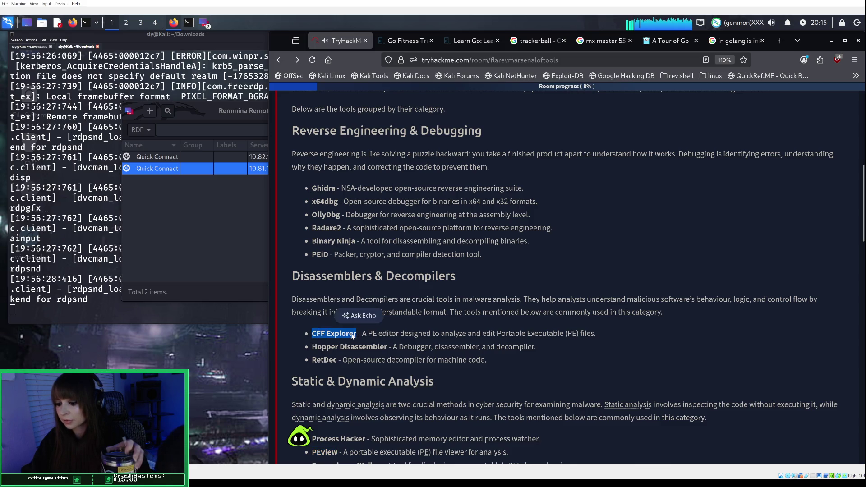
# - Paste CFF Explorer into the PE-file editing answer and check it, reaching 12% progress
pyautogui.rightClick(353, 337)
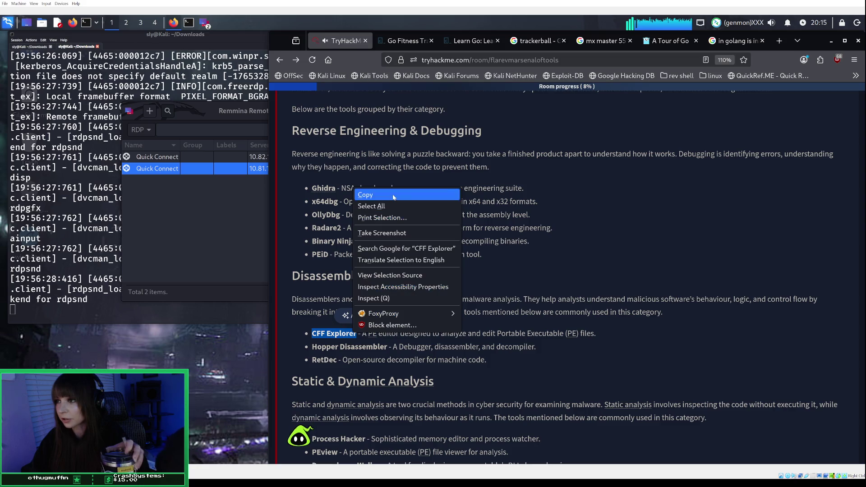
pyautogui.click(365, 195)
pyautogui.scroll(-5, 416, 302)
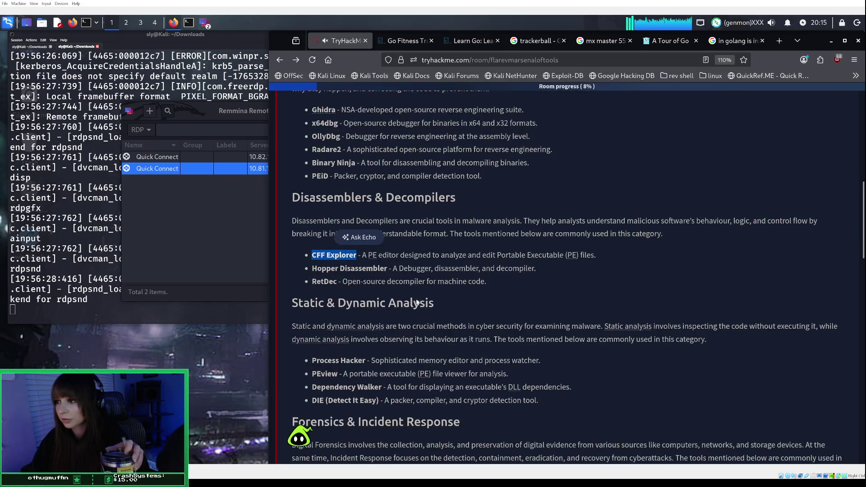
pyautogui.scroll(-10, 416, 302)
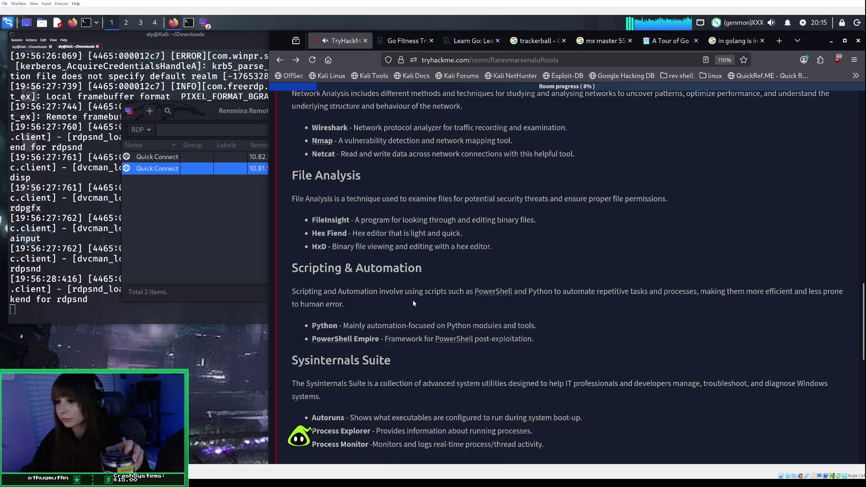
pyautogui.scroll(-3, 411, 304)
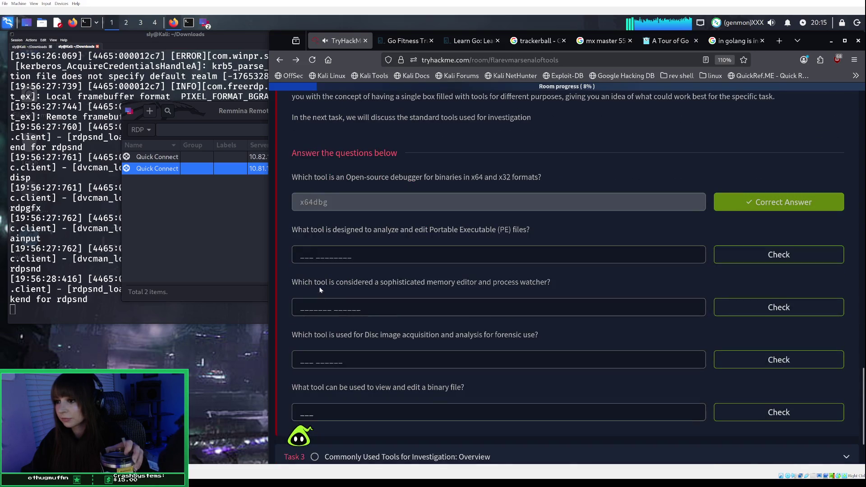
pyautogui.rightClick(315, 256)
pyautogui.click(352, 311)
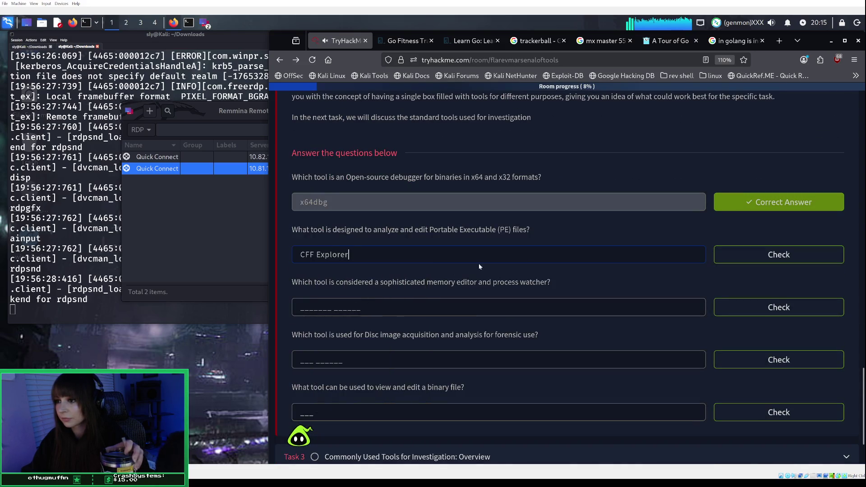
pyautogui.click(769, 257)
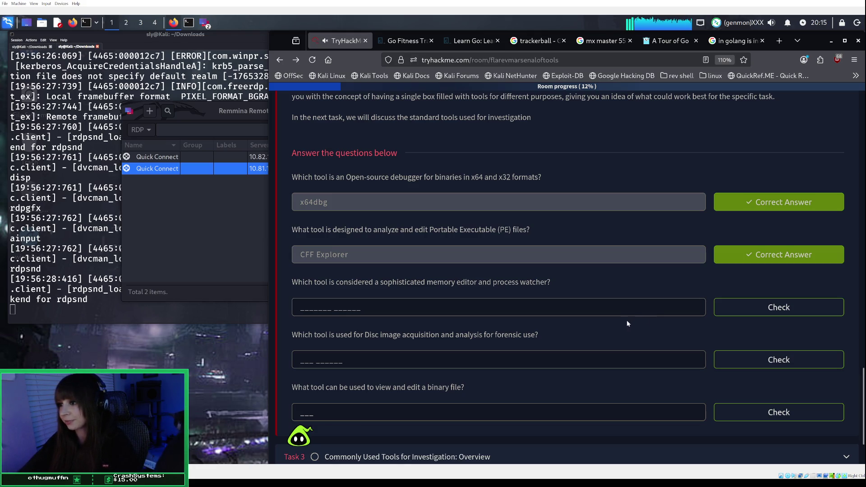
pyautogui.scroll(2, 627, 323)
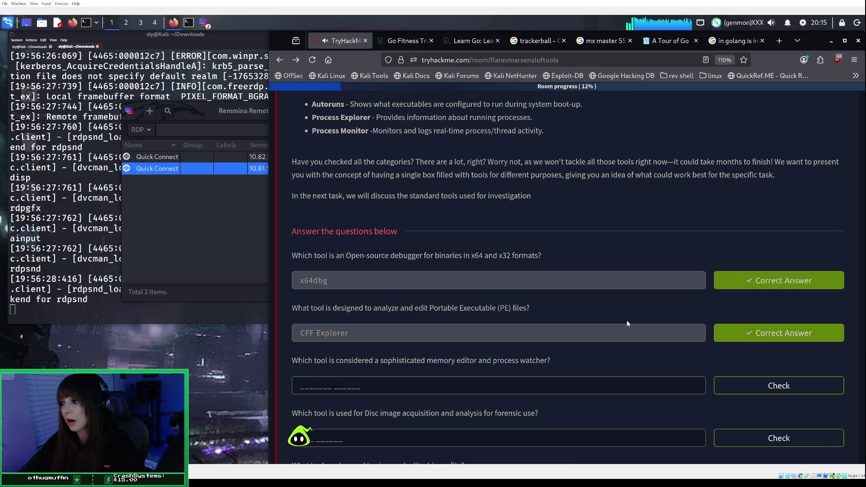
pyautogui.scroll(3, 627, 324)
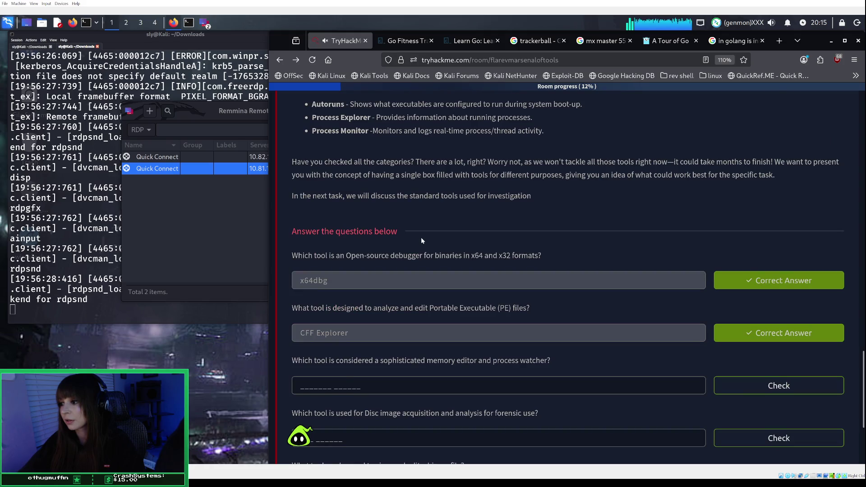
# - Enter 'process hacker' as the memory editor and process watcher answer and submit it
pyautogui.scroll(4, 422, 240)
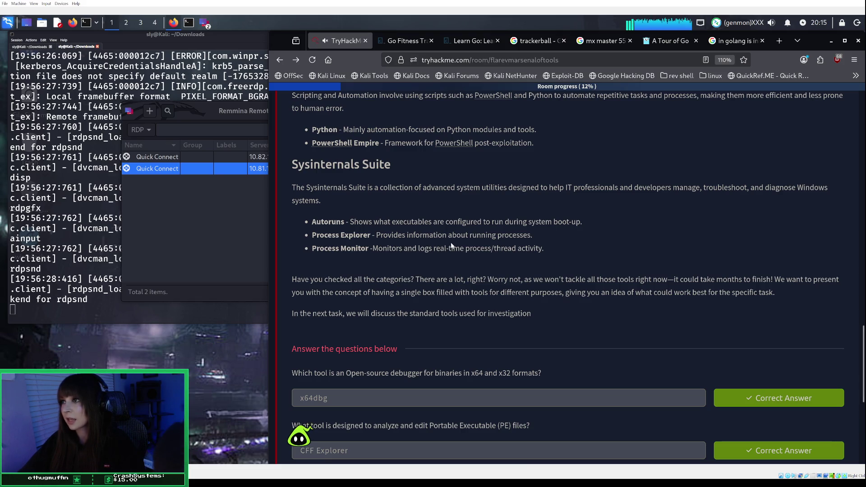
pyautogui.scroll(3, 452, 245)
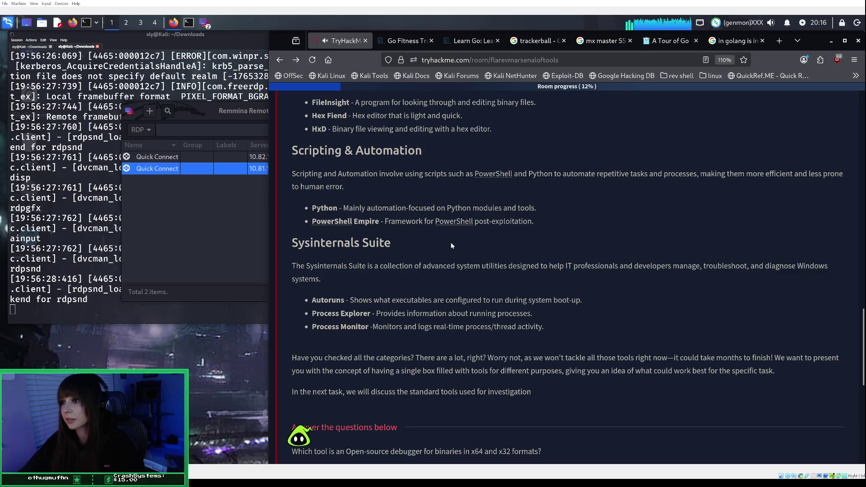
pyautogui.scroll(1, 451, 246)
pyautogui.scroll(1, 451, 245)
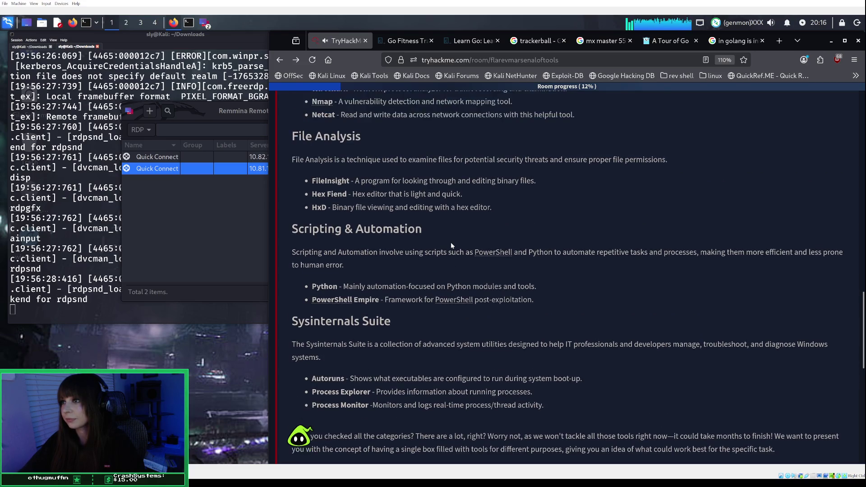
pyautogui.scroll(2, 452, 245)
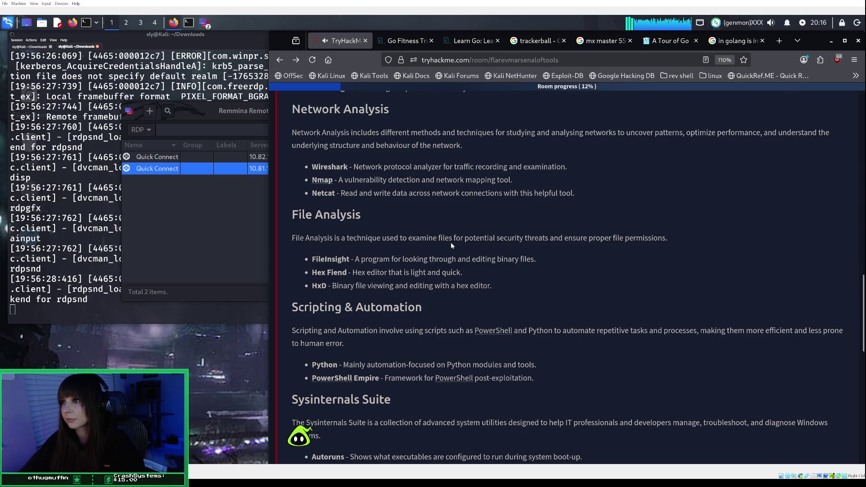
pyautogui.scroll(3, 452, 246)
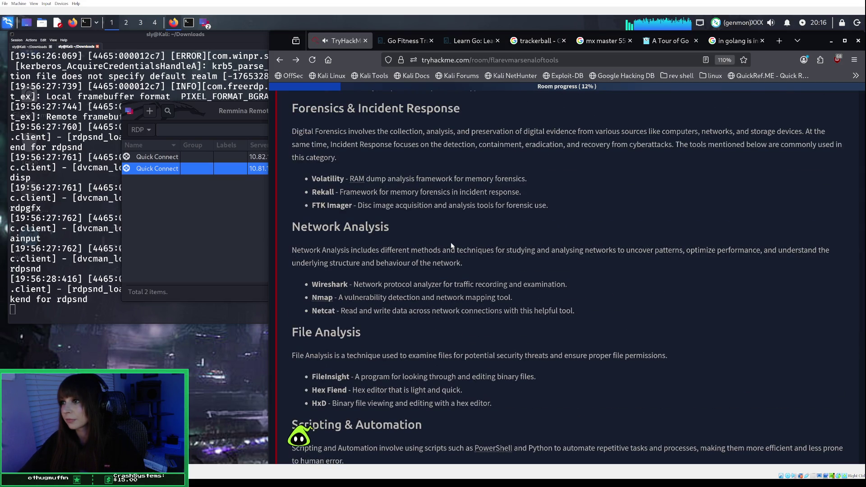
pyautogui.scroll(3, 452, 245)
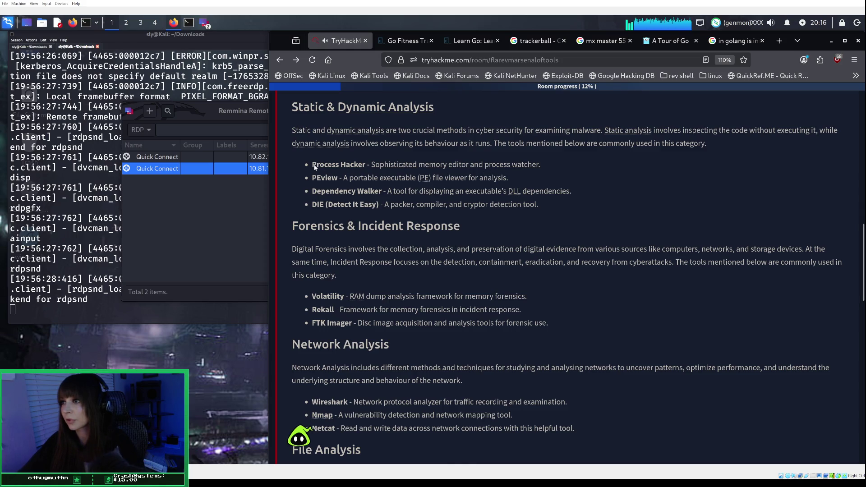
pyautogui.scroll(-12, 319, 174)
pyautogui.scroll(-10, 316, 176)
pyautogui.click(318, 272)
pyautogui.write('process hacker')
pyautogui.press('Return')
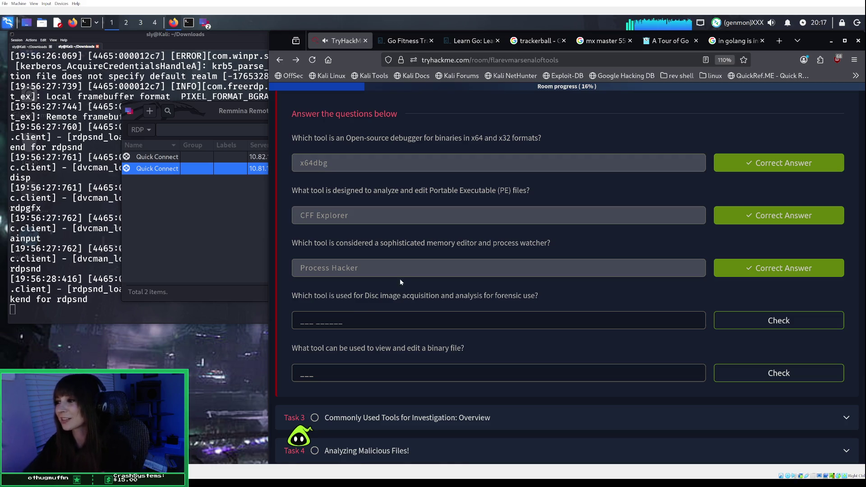
# - Copy the tool name FTK Imager from the tool list
pyautogui.scroll(5, 400, 289)
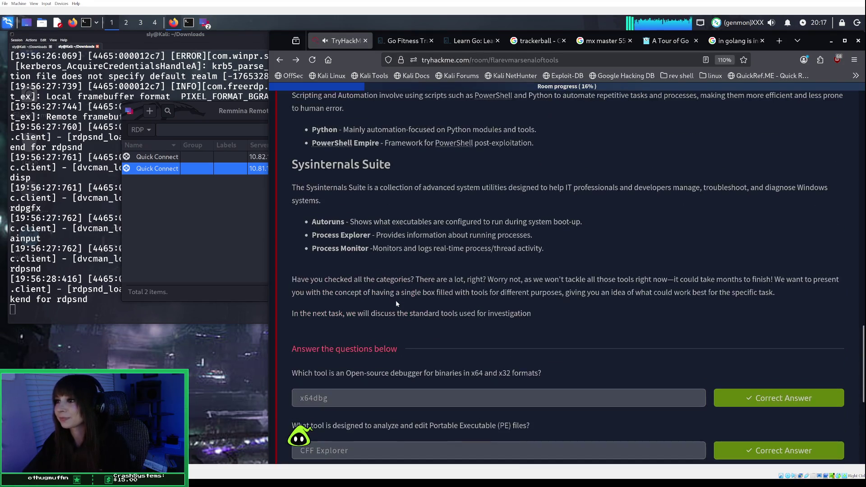
pyautogui.scroll(2, 397, 304)
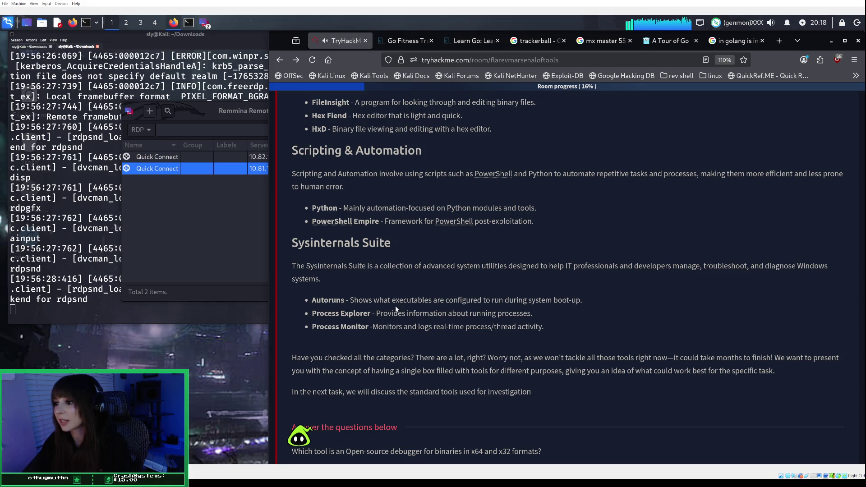
pyautogui.scroll(3, 400, 321)
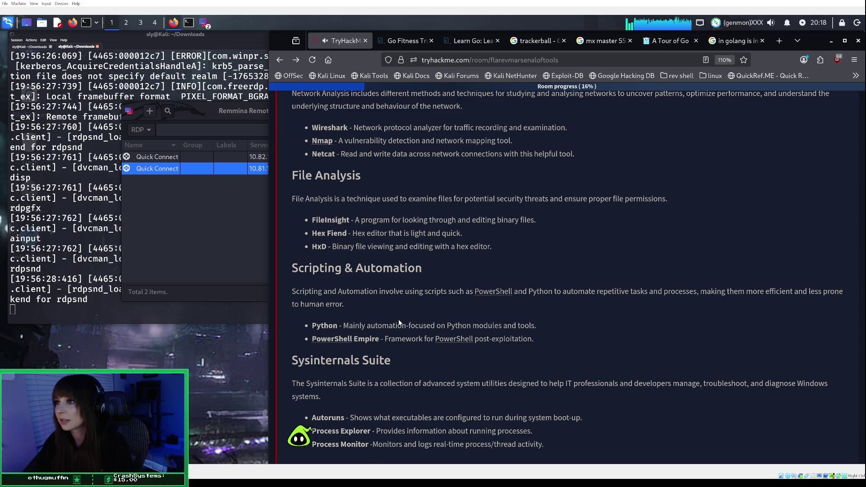
pyautogui.scroll(3, 399, 322)
pyautogui.scroll(4, 399, 322)
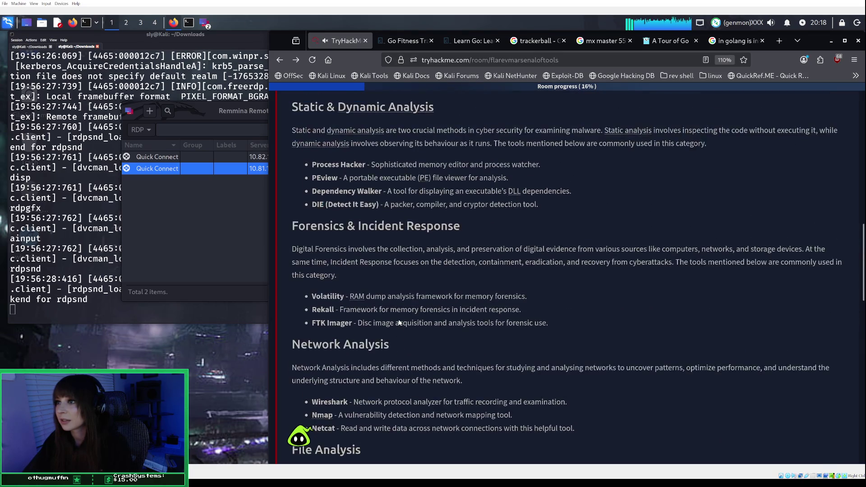
pyautogui.scroll(-1, 397, 323)
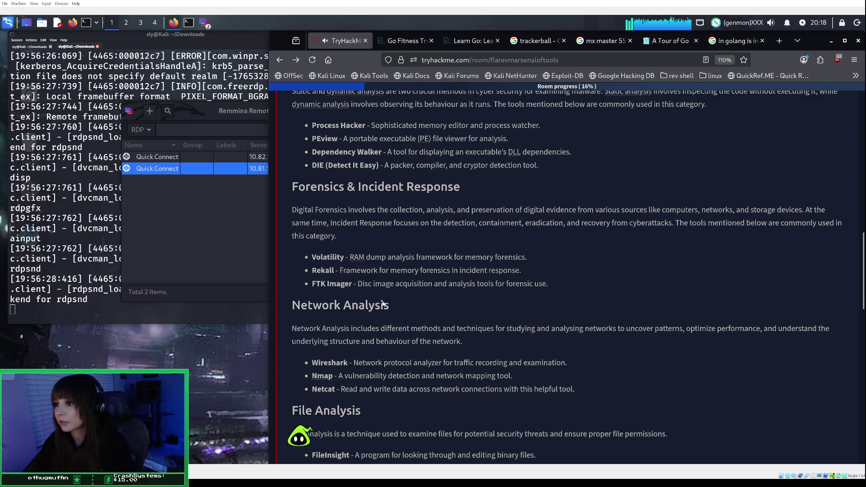
pyautogui.moveTo(352, 285); pyautogui.dragTo(313, 288)
pyautogui.rightClick(314, 288)
pyautogui.click(327, 294)
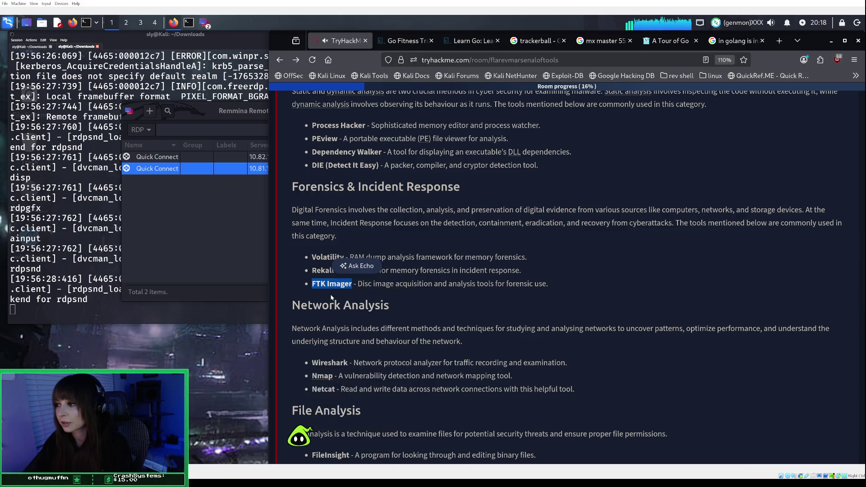
# - Paste FTK Imager into the disc image acquisition answer and submit it, reaching 20%
pyautogui.scroll(-4, 332, 298)
pyautogui.scroll(-12, 332, 298)
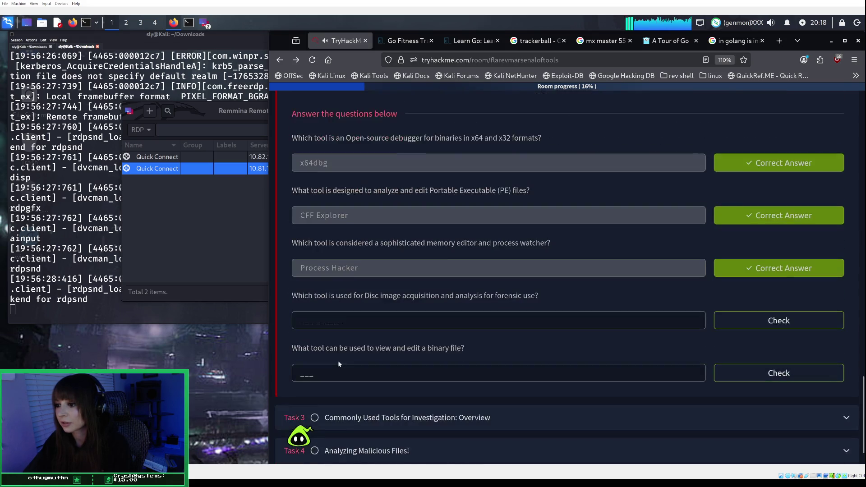
pyautogui.rightClick(319, 326)
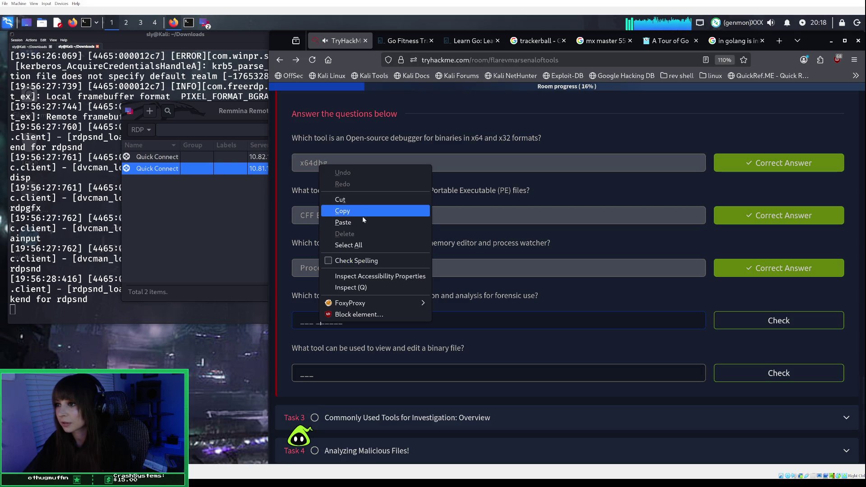
pyautogui.click(376, 222)
pyautogui.press('Return')
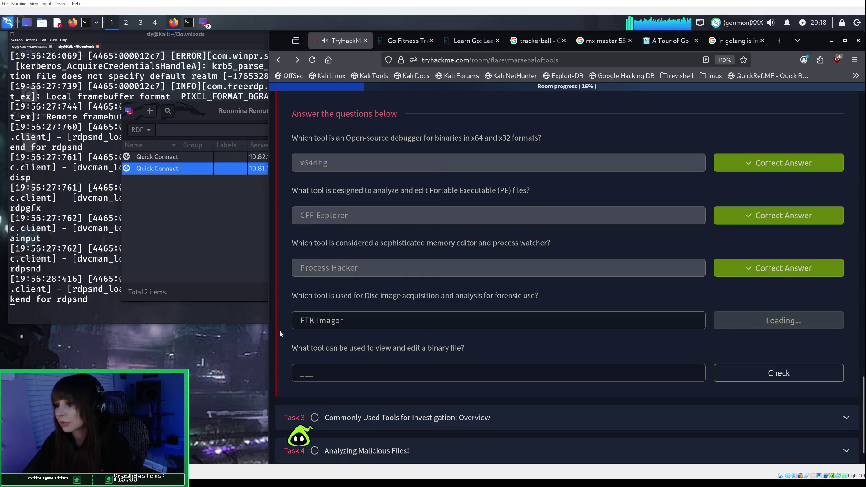
pyautogui.scroll(10, 475, 210)
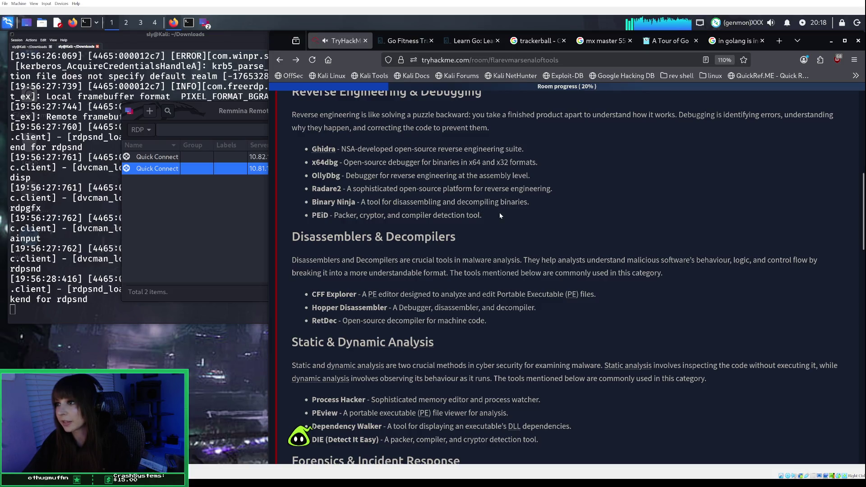
# - Copy the tool name HxD from the File Analysis list, replacing a mistaken FileInsight copy
pyautogui.scroll(-5, 500, 216)
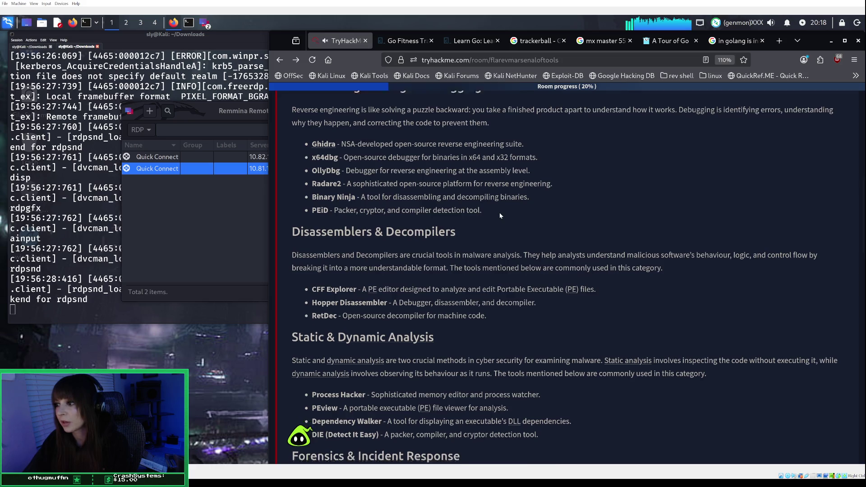
pyautogui.scroll(-7, 500, 215)
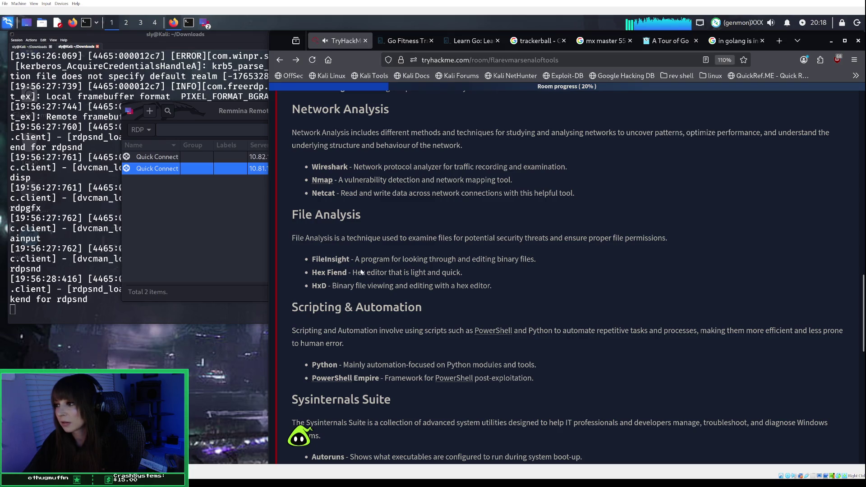
pyautogui.moveTo(310, 260)
pyautogui.mouseDown()
pyautogui.moveTo(366, 261)
pyautogui.moveTo(353, 260)
pyautogui.mouseUp()
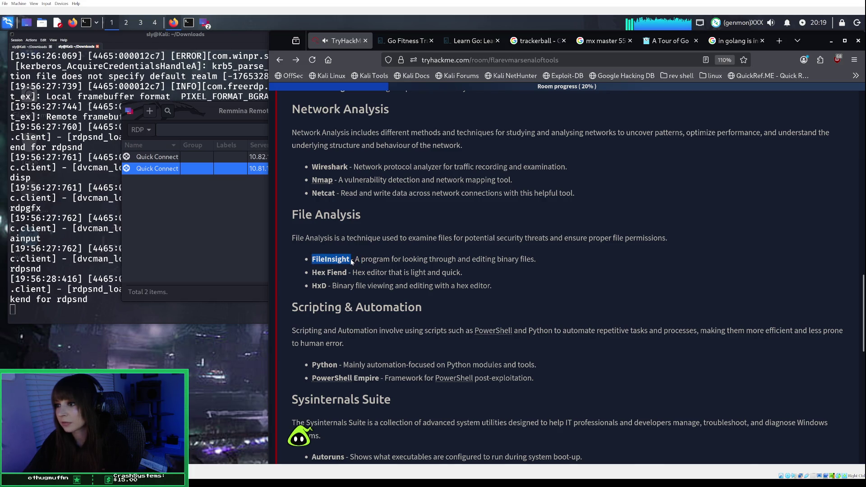
pyautogui.rightClick(352, 261)
pyautogui.click(380, 272)
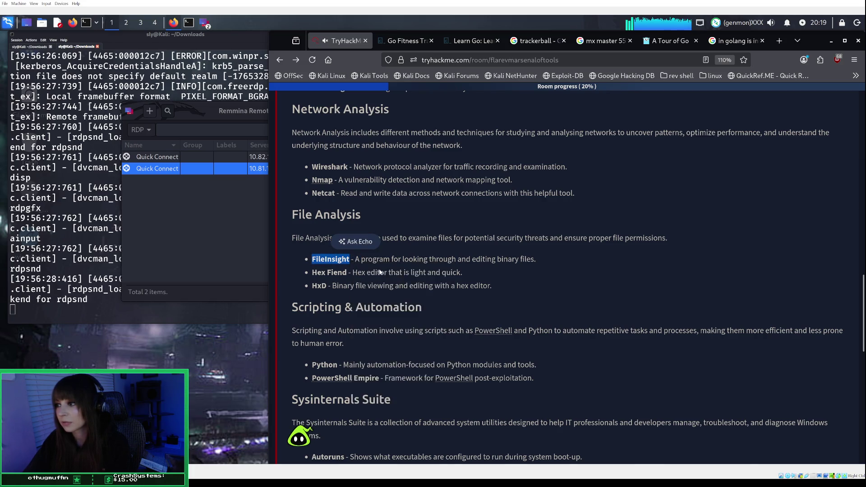
pyautogui.scroll(-10, 380, 272)
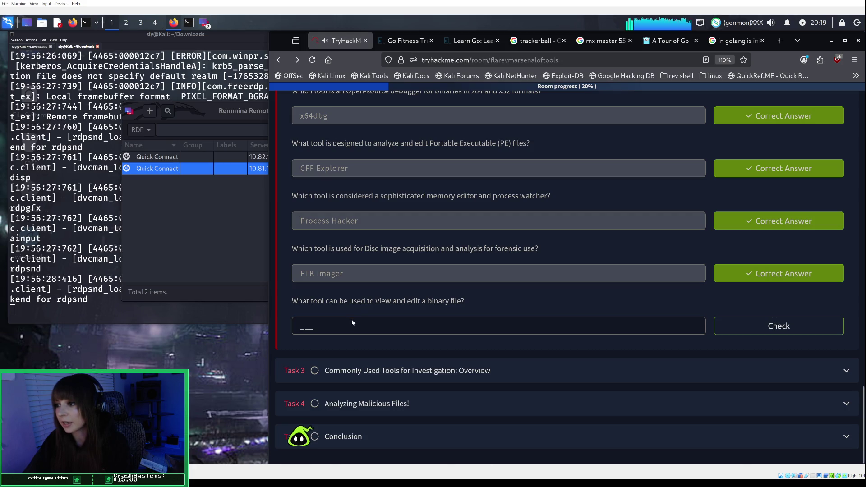
pyautogui.scroll(3, 352, 320)
pyautogui.scroll(3, 352, 322)
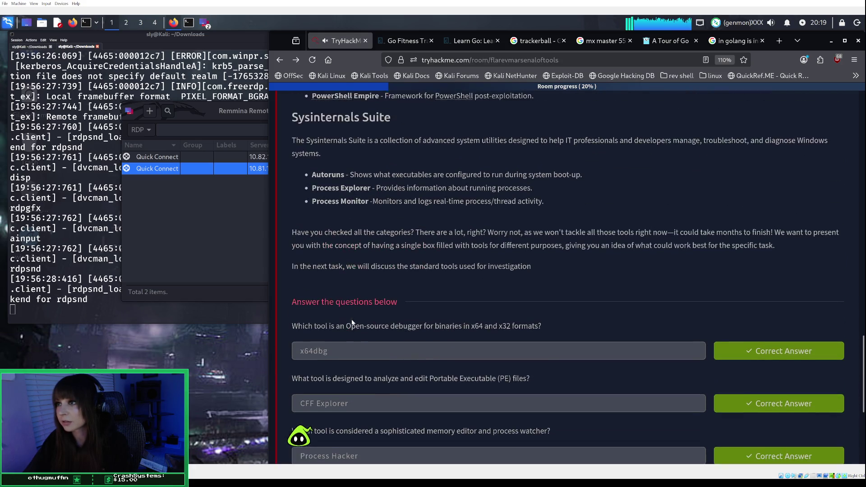
pyautogui.scroll(-3, 352, 316)
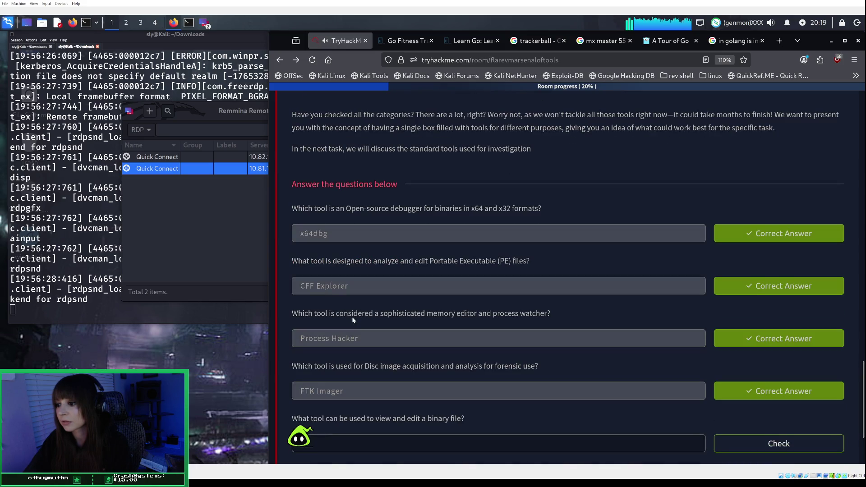
pyautogui.scroll(3, 352, 318)
pyautogui.scroll(3, 353, 321)
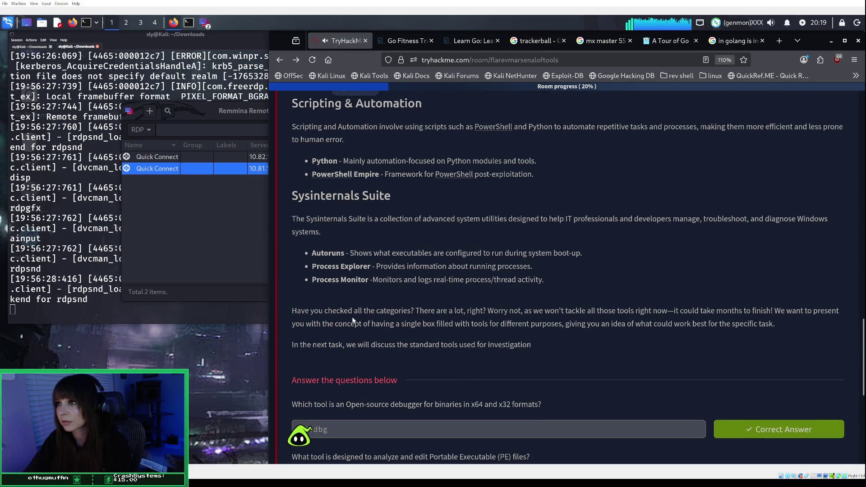
pyautogui.scroll(3, 354, 319)
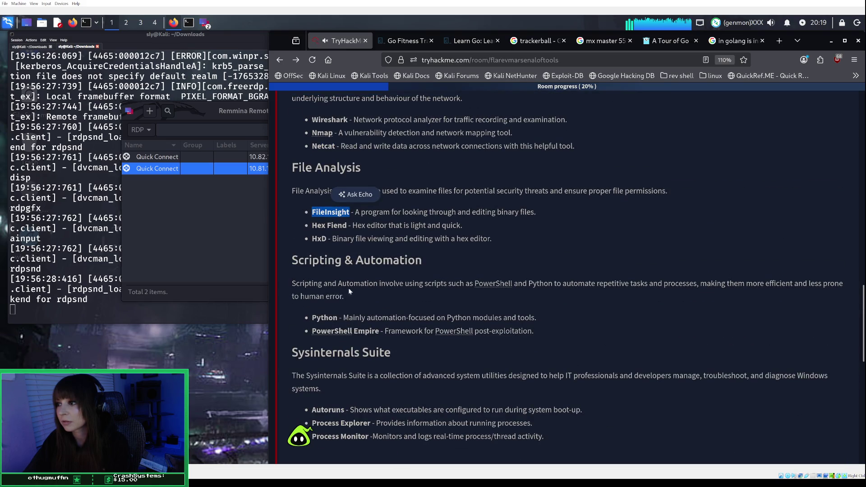
pyautogui.click(340, 239)
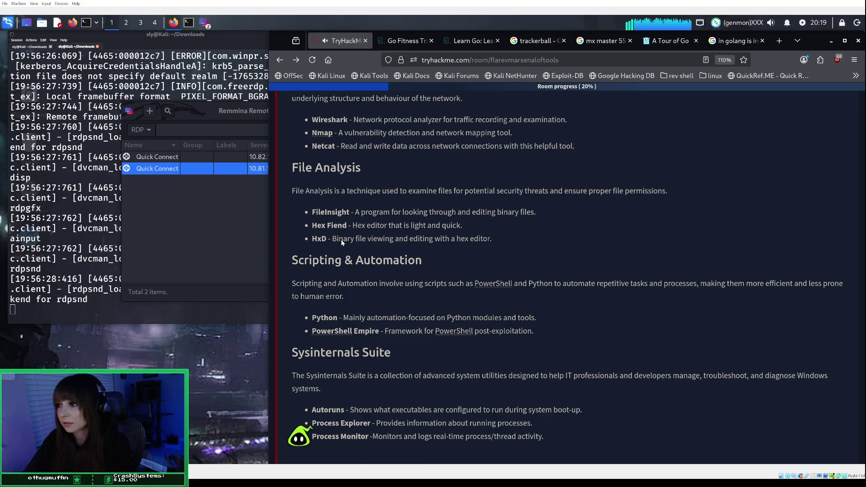
pyautogui.moveTo(327, 239); pyautogui.dragTo(308, 242)
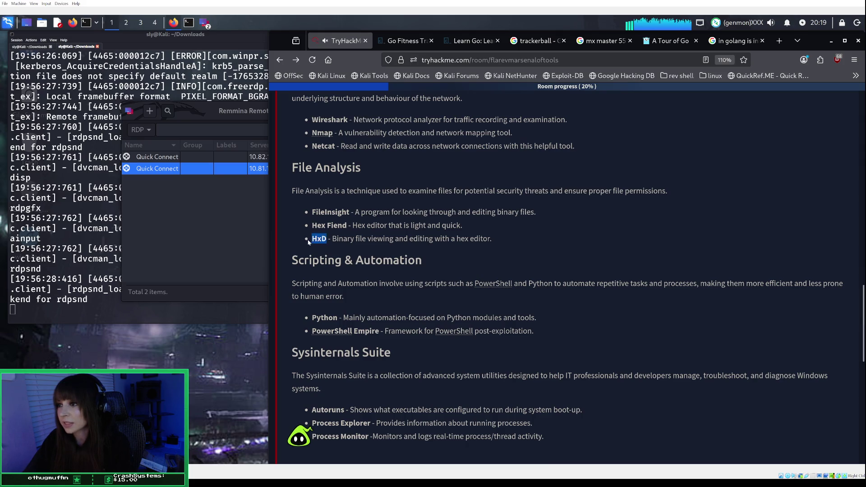
pyautogui.rightClick(319, 243)
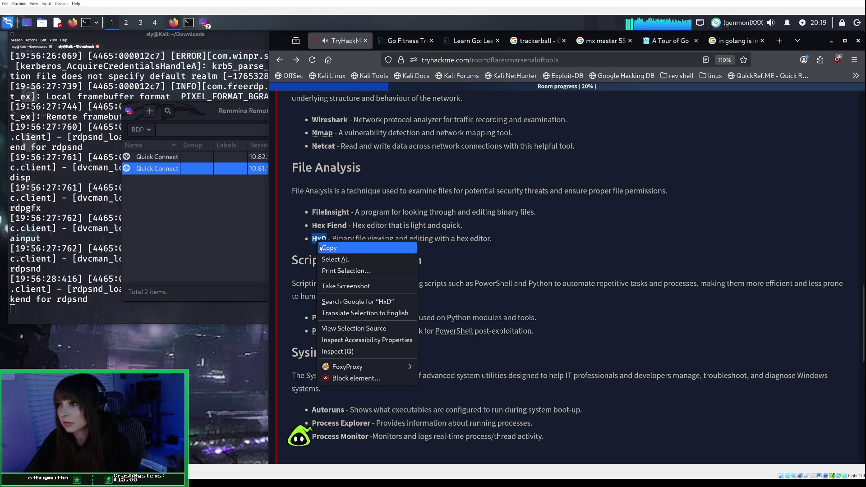
pyautogui.click(321, 248)
# - Paste HxD into the binary-file answer, check it (24%), and expand Task 3
pyautogui.scroll(-10, 321, 250)
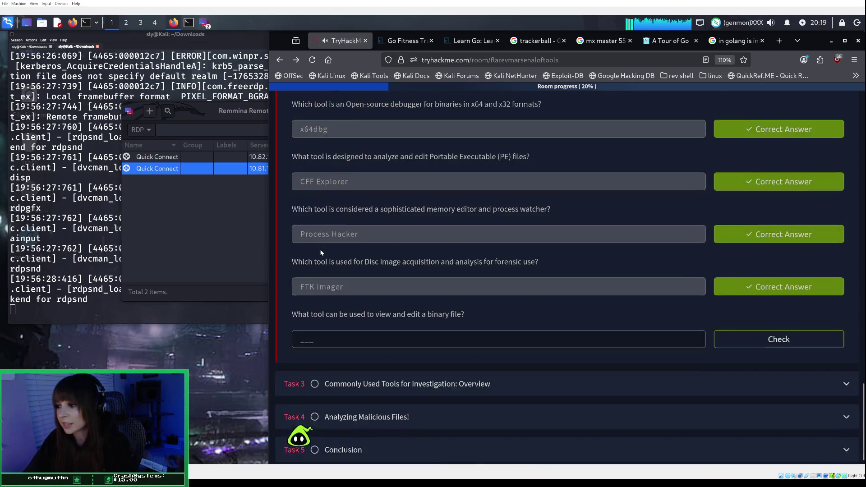
pyautogui.scroll(-1, 321, 249)
pyautogui.rightClick(315, 326)
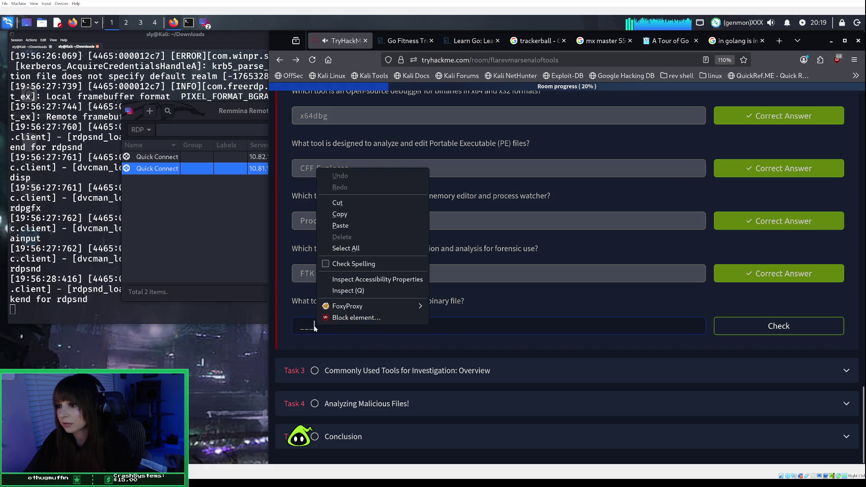
pyautogui.click(353, 211)
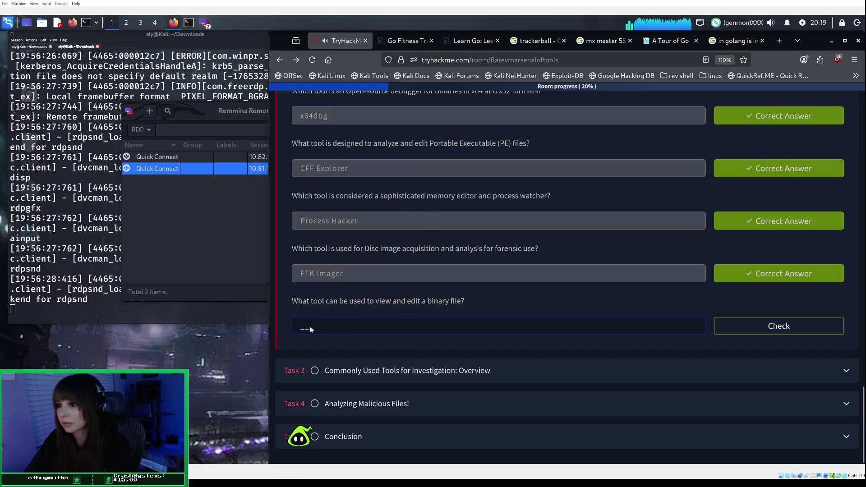
pyautogui.rightClick(311, 326)
pyautogui.click(356, 225)
pyautogui.click(759, 330)
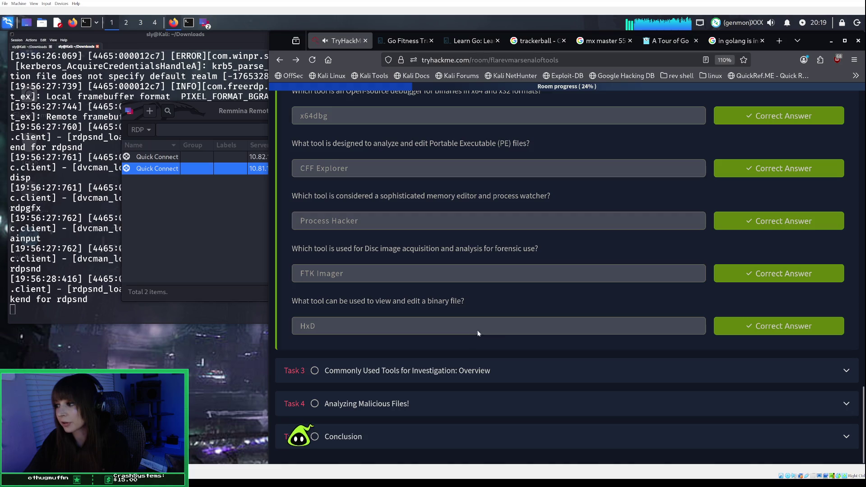
pyautogui.click(457, 380)
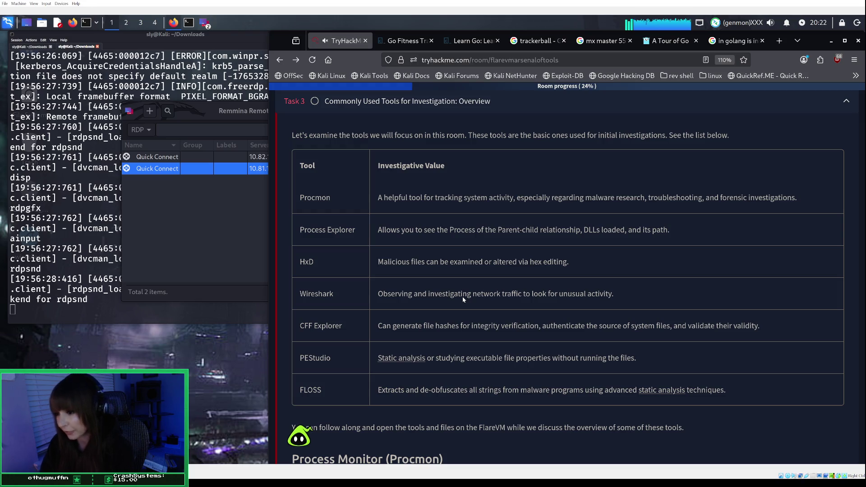
# - Scroll past the tools table to the Procmon section and its lsass.exe log example
pyautogui.scroll(-3, 605, 241)
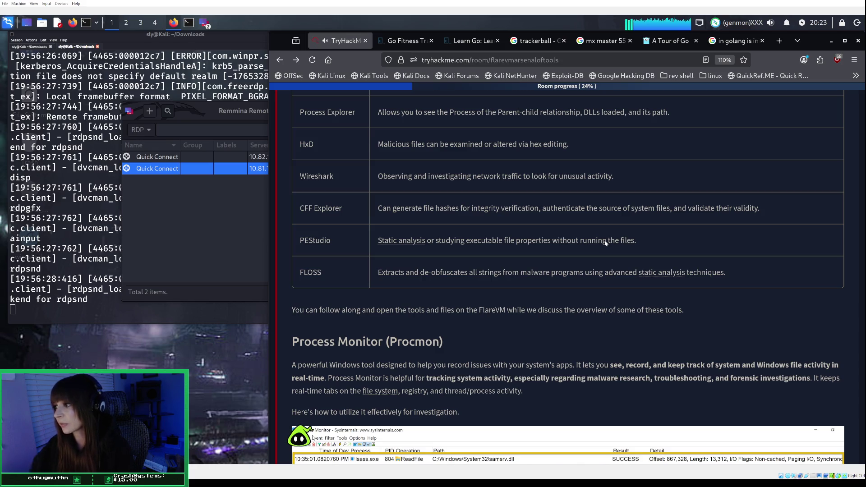
pyautogui.scroll(-2, 619, 309)
pyautogui.scroll(-5, 619, 308)
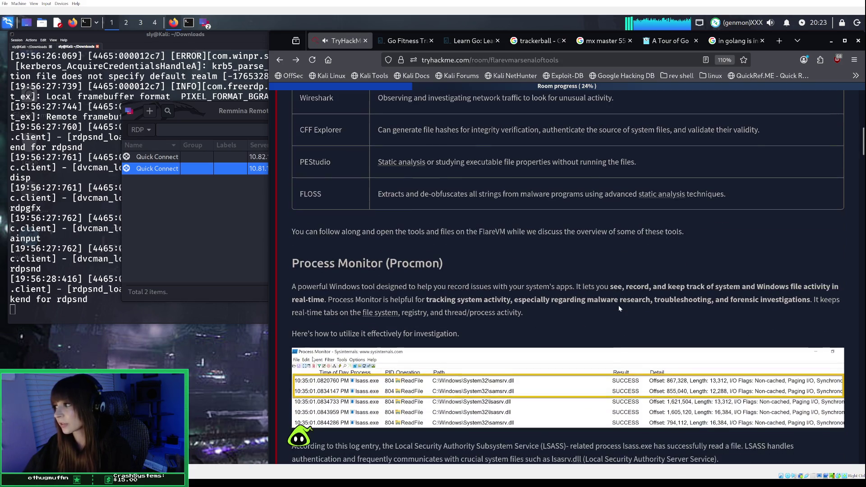
pyautogui.scroll(-2, 619, 309)
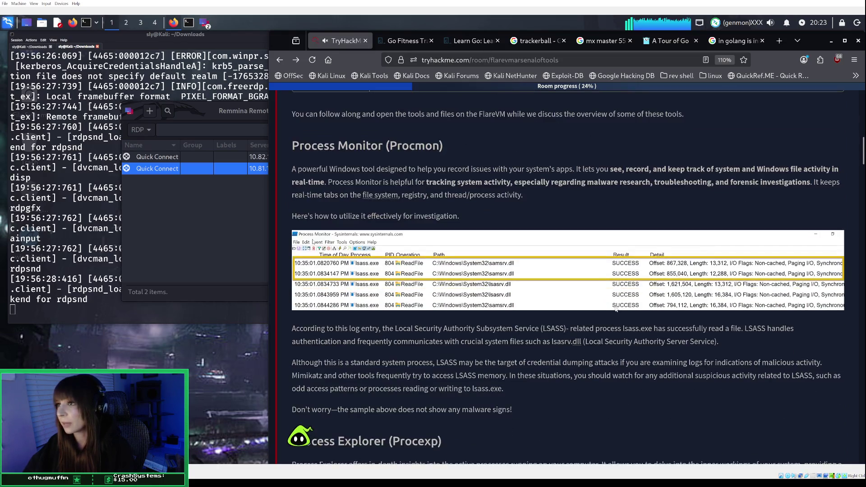